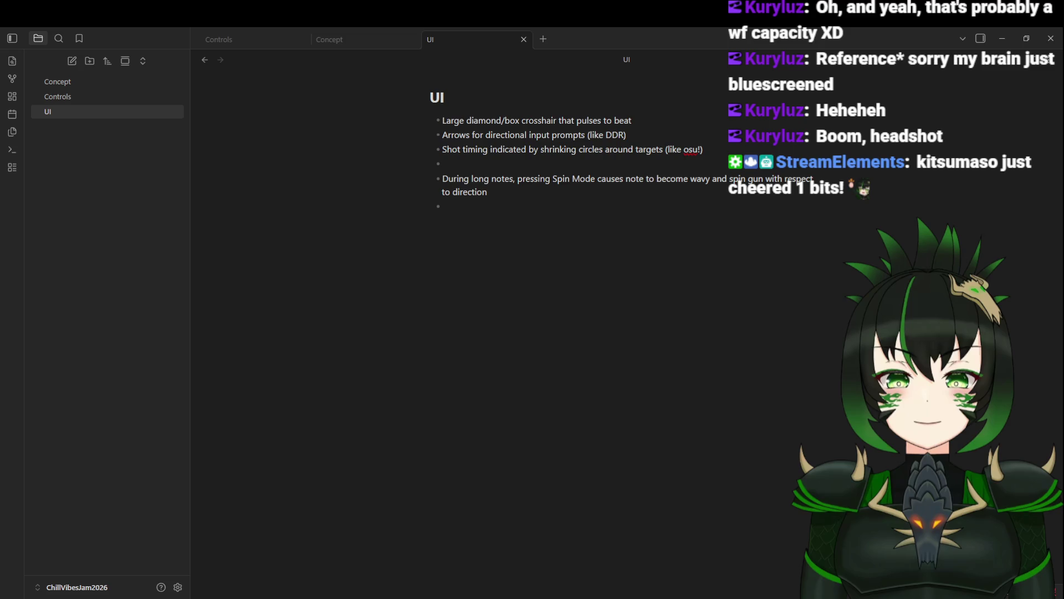
Step: Put the cursor on the empty last and fourth bullets of the UI list to resume writing
{"action": "left_click", "coordinate": [482, 208]}
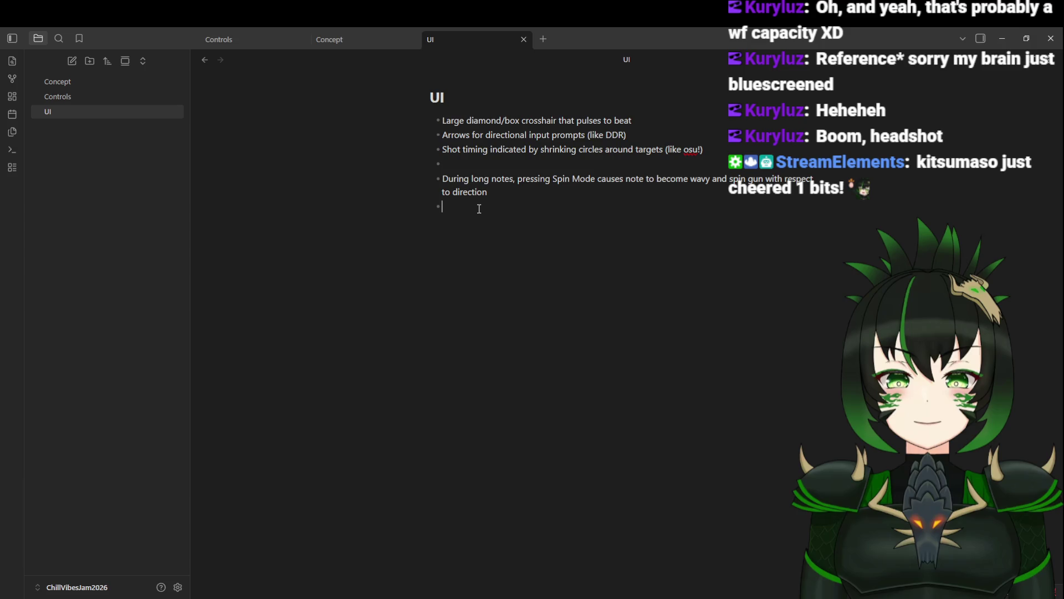
{"action": "left_click", "coordinate": [461, 164]}
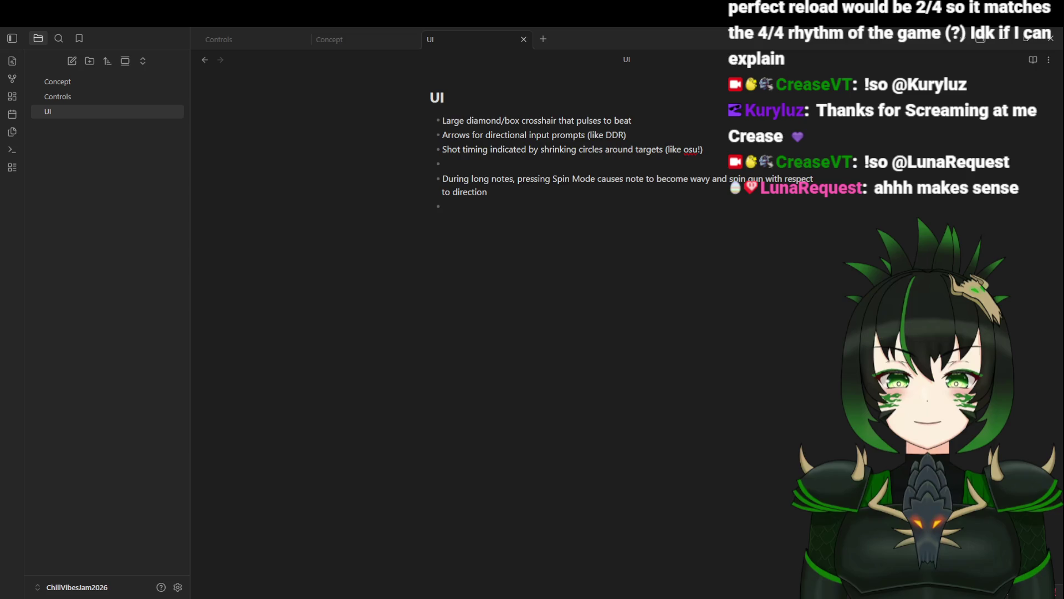
{"action": "left_click", "coordinate": [640, 221]}
{"action": "left_click", "coordinate": [554, 167]}
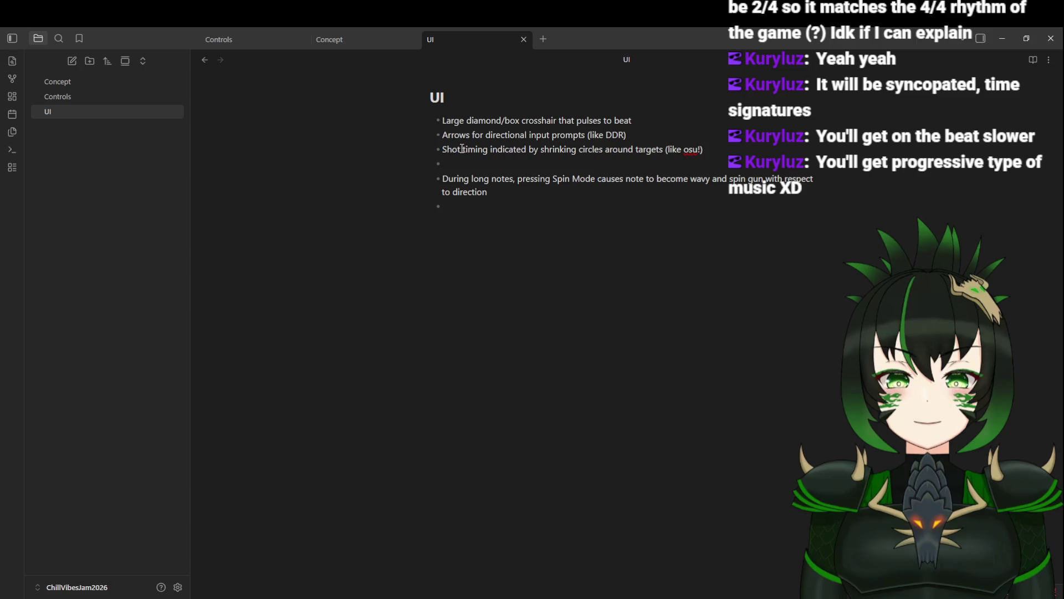
Step: Delete the osu!-style shrinking-circles description after 'Shot timing'
{"action": "left_click_drag", "start_coordinate": [489, 150], "coordinate": [712, 149]}
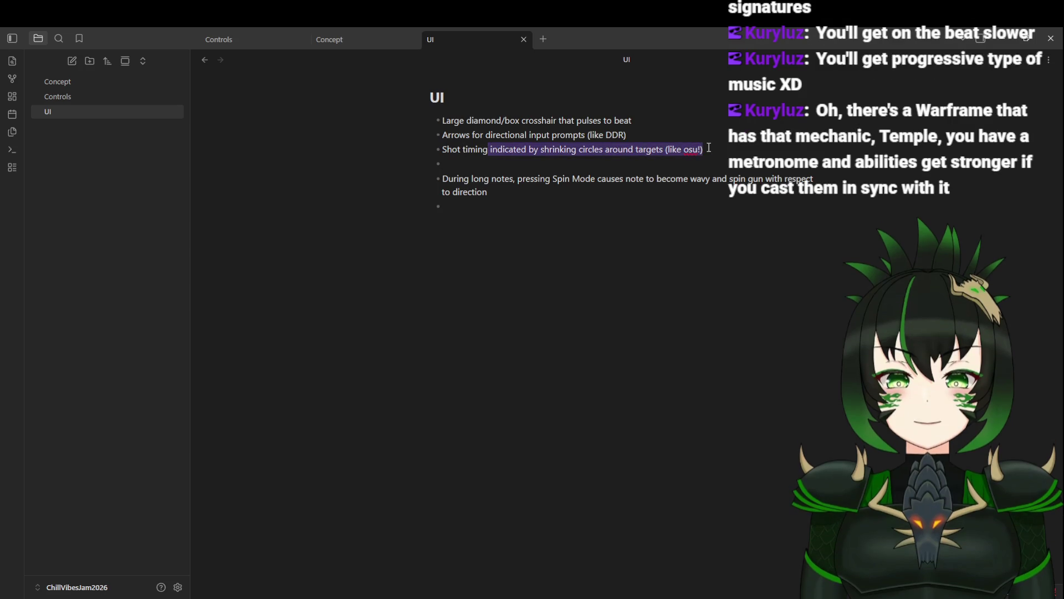
{"action": "key", "text": "BackSpace"}
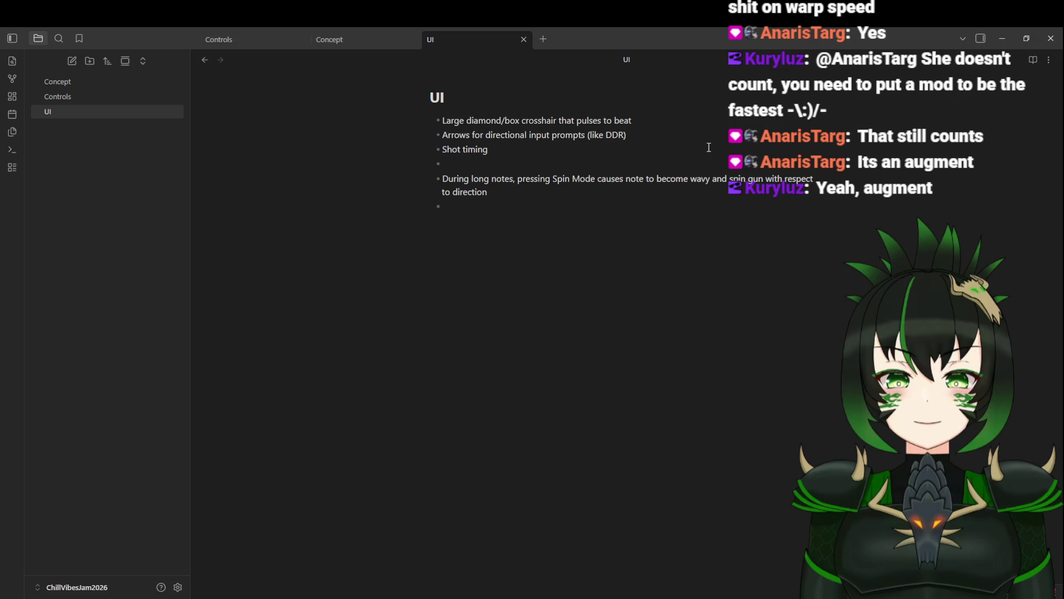
Step: Reword the shot bullet to 'Shot/reload timing will be on beat (separate from directional inputs)'
{"action": "key", "text": "BackSpace"}
{"action": "key", "text": "BackSpace"}
{"action": "key", "text": "BackSpace"}
{"action": "type", "text": "/re"}
{"action": "type", "text": "load timing"}
{"action": "type", "text": " will b"}
{"action": "type", "text": "e on beat"}
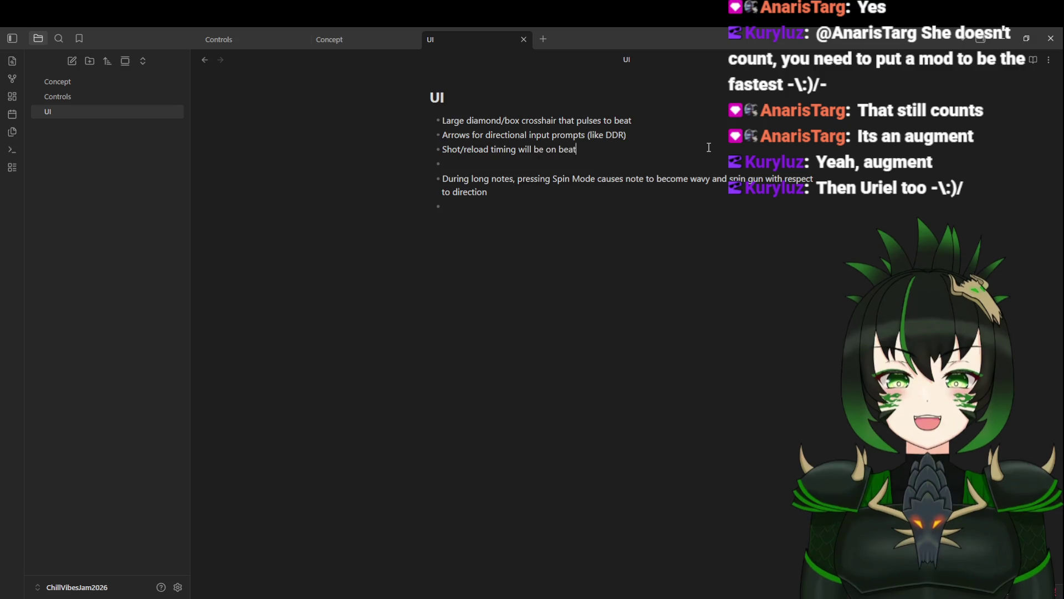
{"action": "type", "text": " (separate)"}
{"action": "type", "text": " from "}
{"action": "type", "text": "direc"}
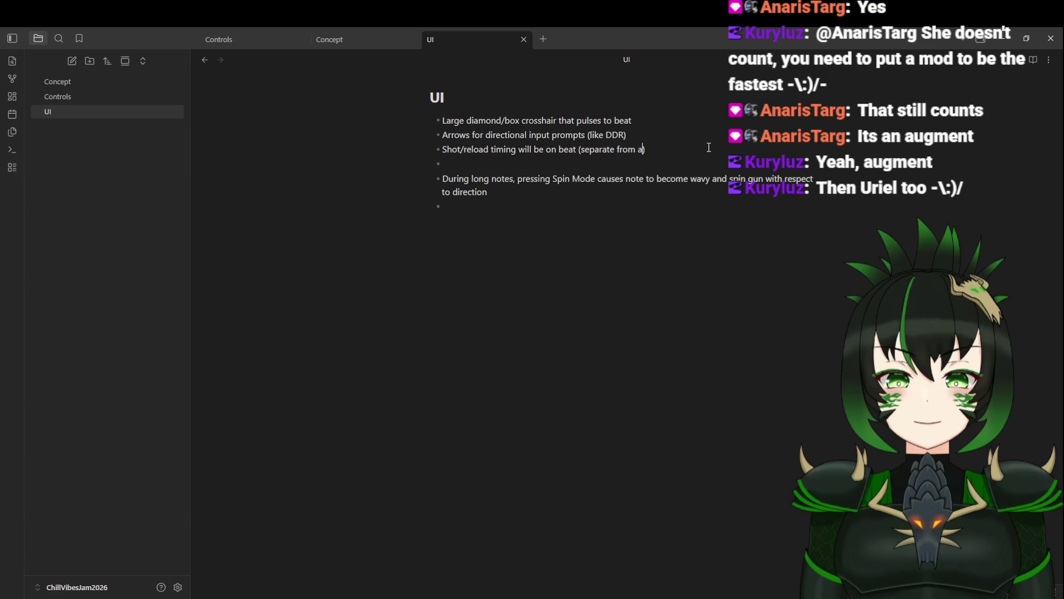
{"action": "type", "text": "tional inputs"}
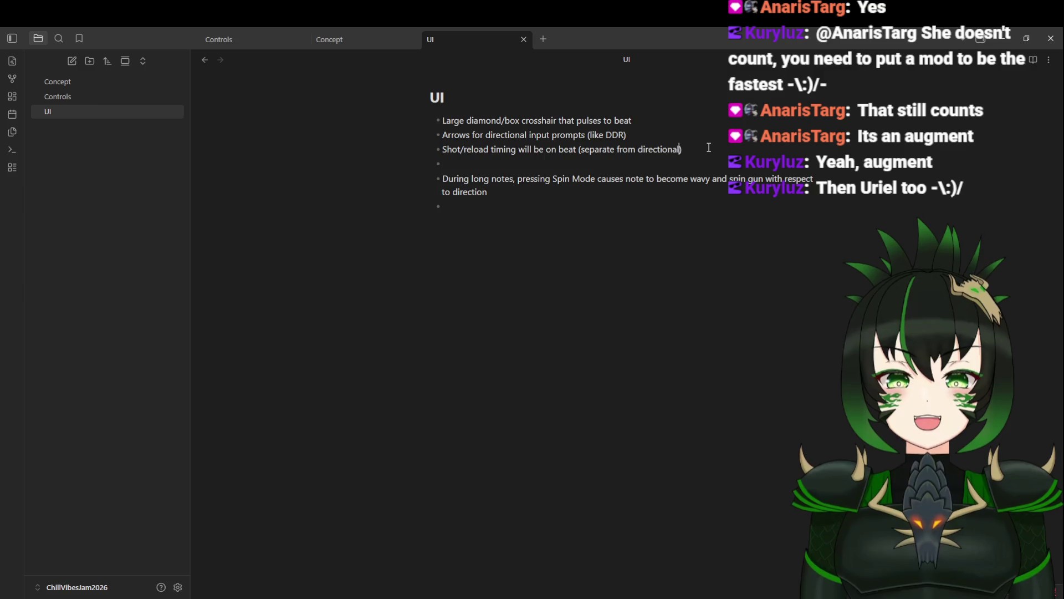
{"action": "left_click", "coordinate": [626, 162]}
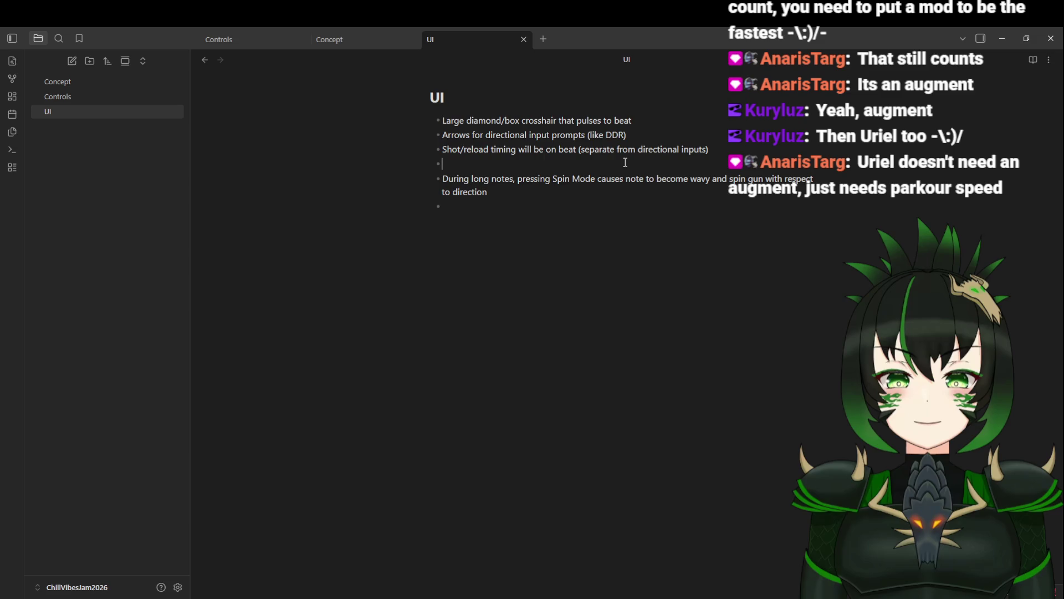
Step: Write 'Indication of target disappearing' on the empty bullet below the shot/reload line
{"action": "type", "text": "Indication of target "}
{"action": "type", "text": "disappearing"}
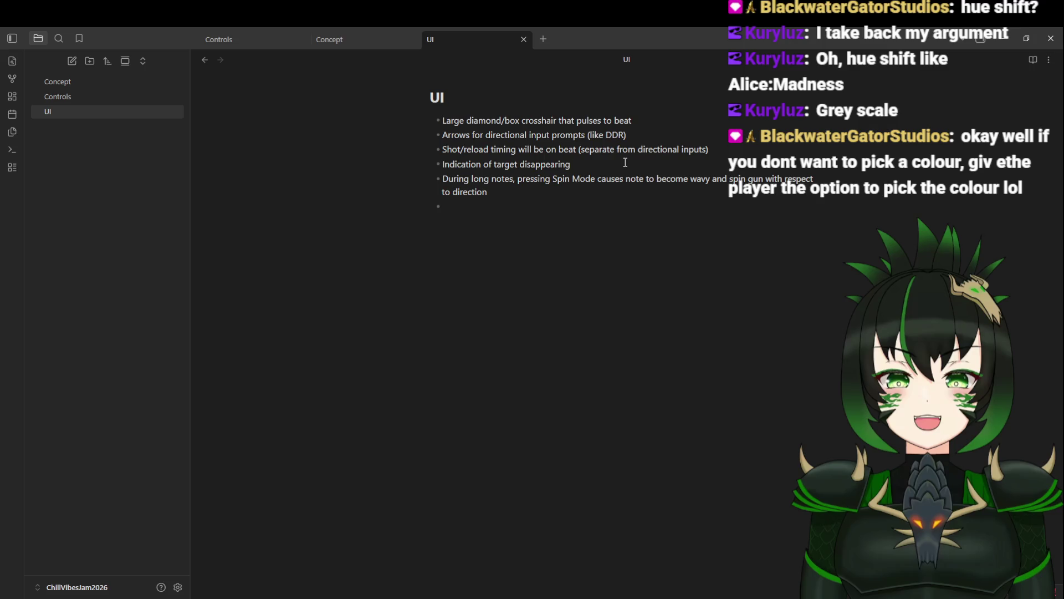
Step: Append 'based on hue shift (chosen by player,' and the almost-gone condition to the target bullet
{"action": "left_click", "coordinate": [626, 162]}
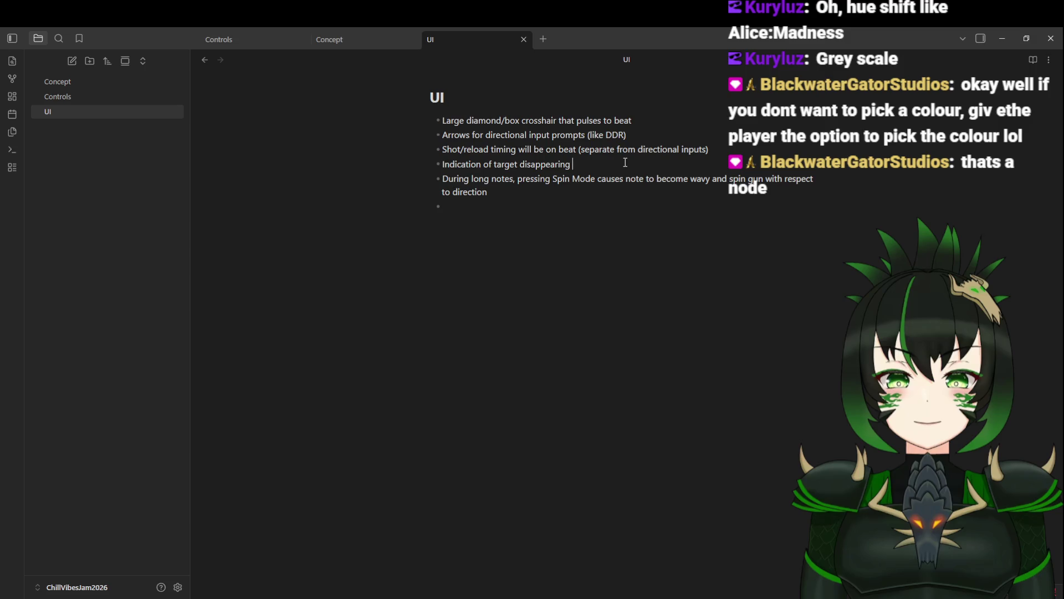
{"action": "type", "text": "based on"}
{"action": "type", "text": " hue shift"}
{"action": "type", "text": "("}
{"action": "type", "text": "chosen by playe"}
{"action": "type", "text": "r, bult"}
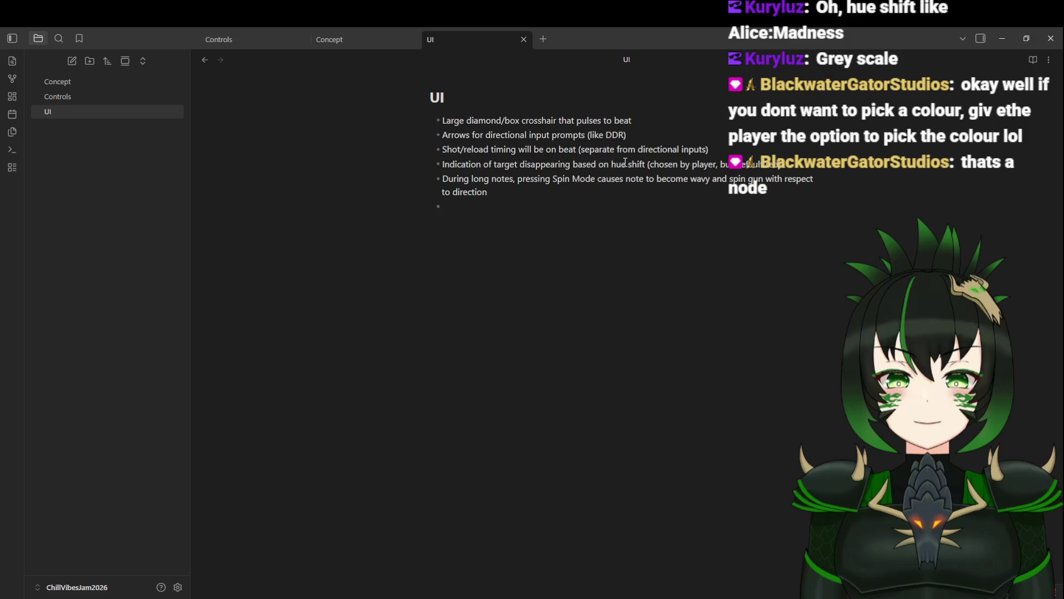
{"action": "type", "text": "s"}
{"action": "type", "text": "t"}
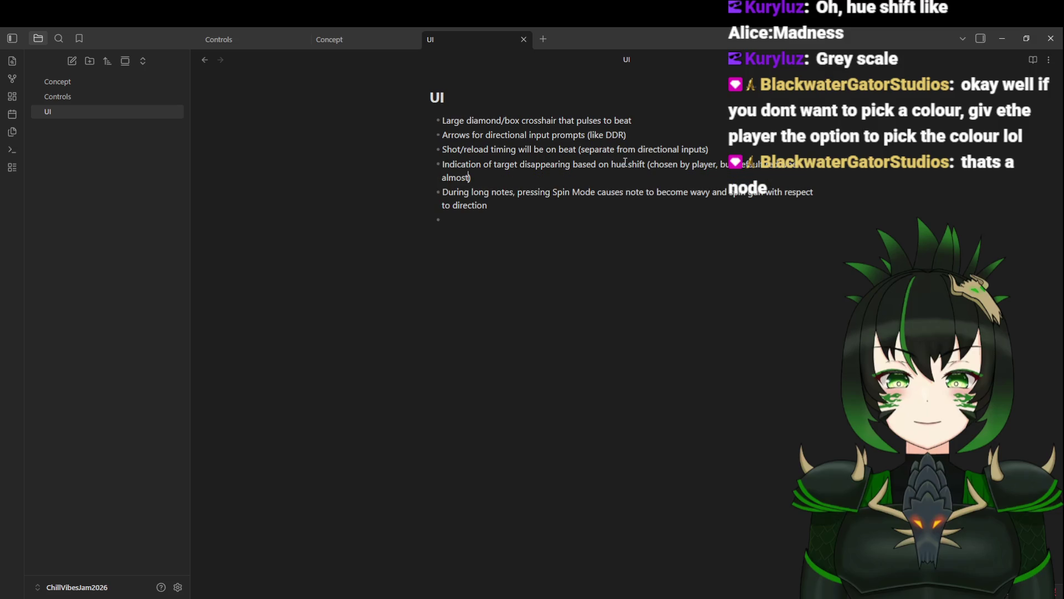
{"action": "type", "text": " gone"}
{"action": "left_click", "coordinate": [483, 219]}
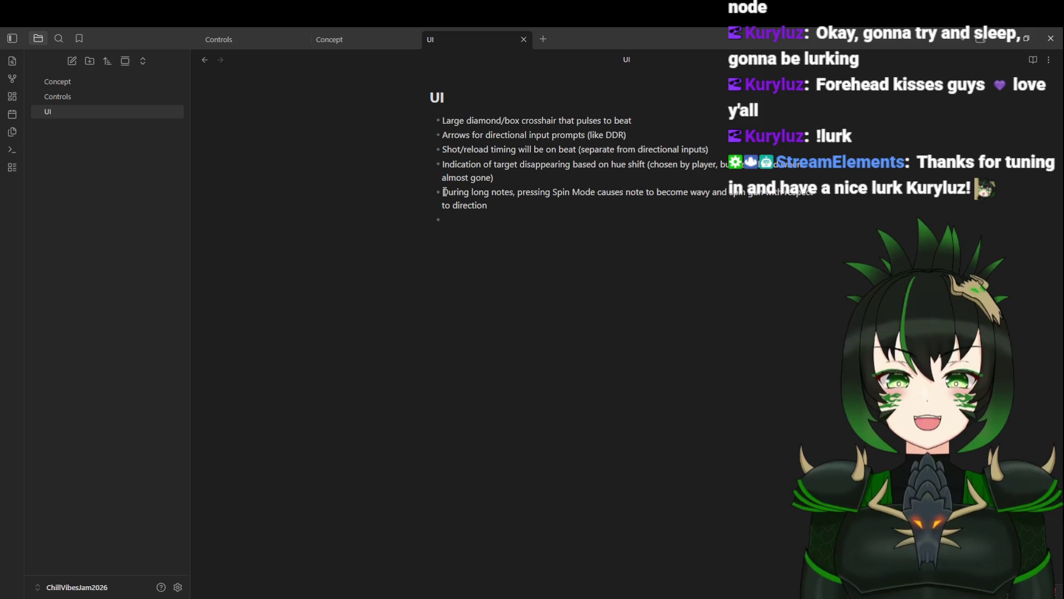
{"action": "left_click_drag", "start_coordinate": [443, 192], "coordinate": [502, 205]}
{"action": "left_click", "coordinate": [505, 206]}
Step: Start a new bullet after the hue shift line reading 'Ammo count on'
{"action": "left_click", "coordinate": [471, 221]}
{"action": "left_click", "coordinate": [502, 178]}
{"action": "type", "text": "Ammo count"}
{"action": "type", "text": "on"}
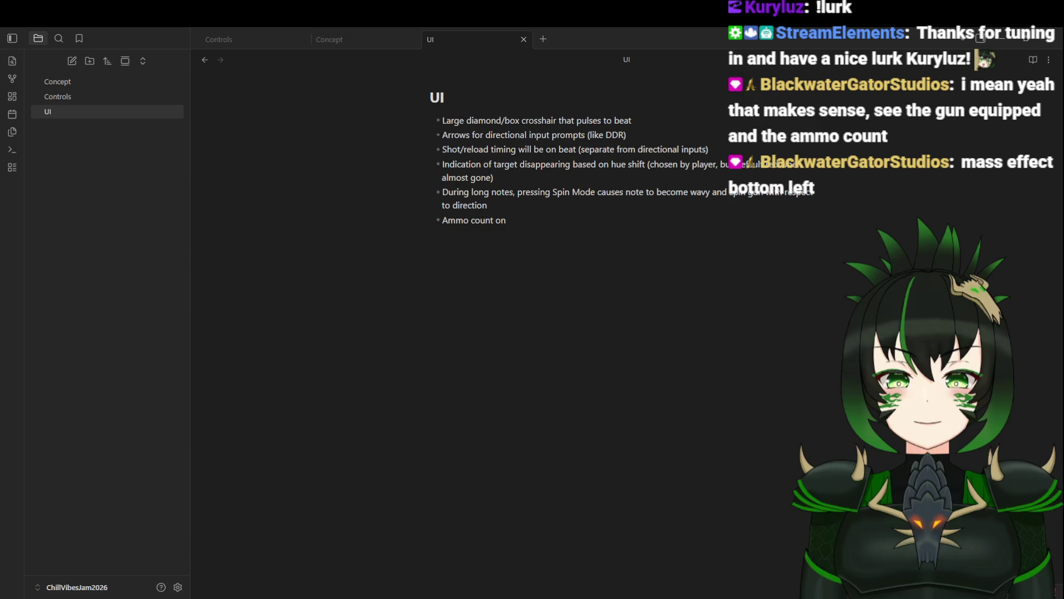
Step: Complete the ammo bullet as 'Ammo count on bottom right (where gun is)', then select its placement wording
{"action": "key", "text": "alt+Tab"}
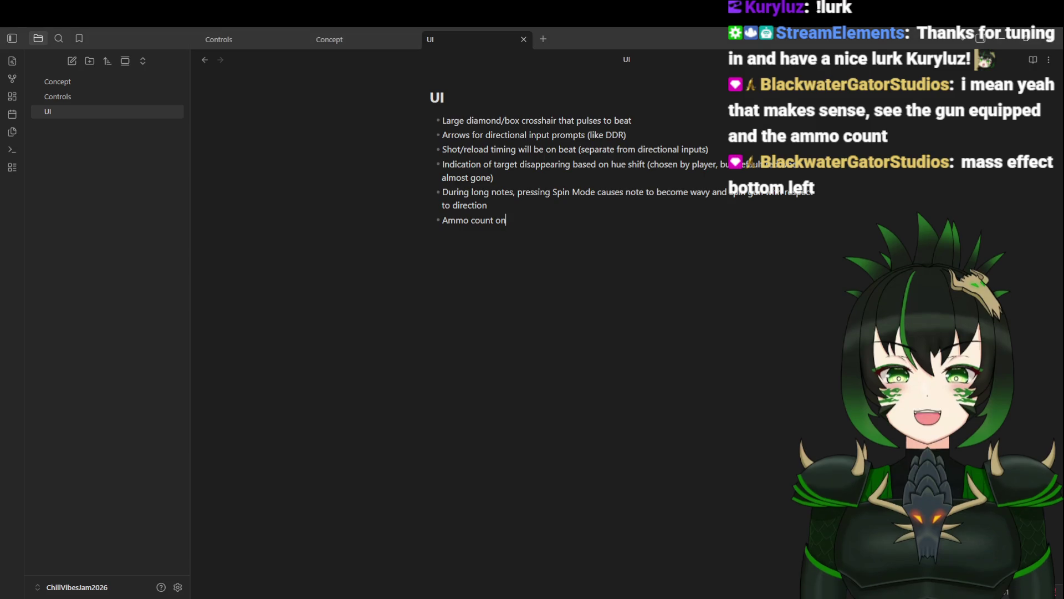
{"action": "type", "text": " bottom right"}
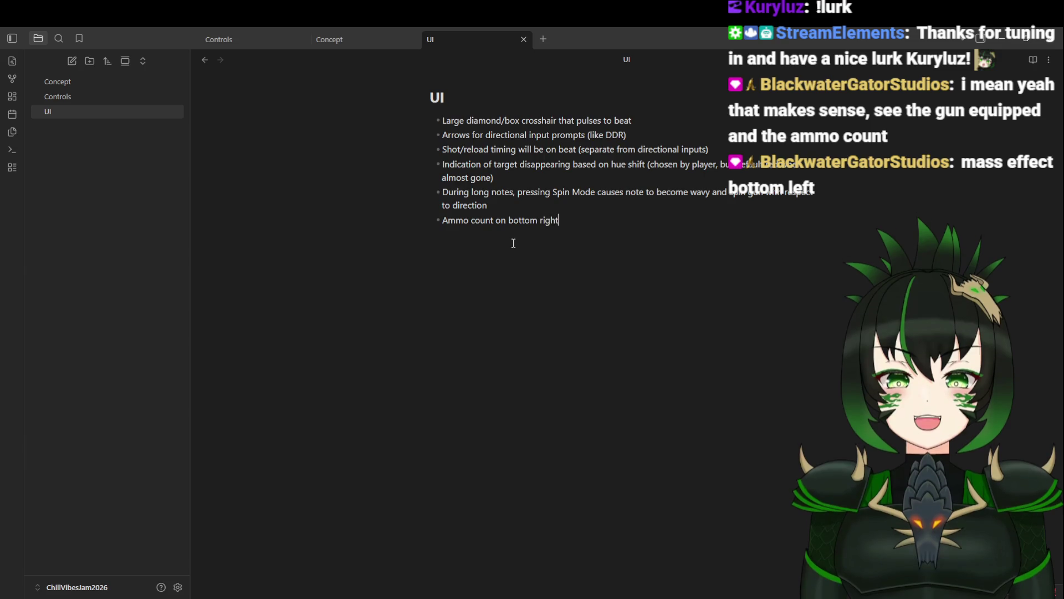
{"action": "type", "text": " (where"}
{"action": "key", "text": "BackSpace"}
{"action": "type", "text": "e gun is"}
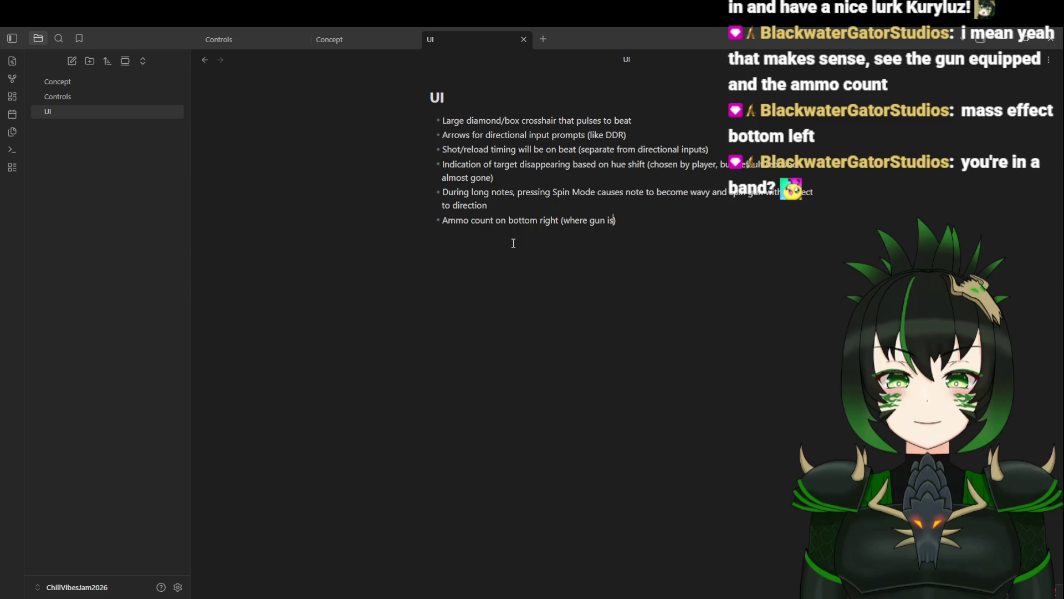
{"action": "left_click", "coordinate": [635, 221]}
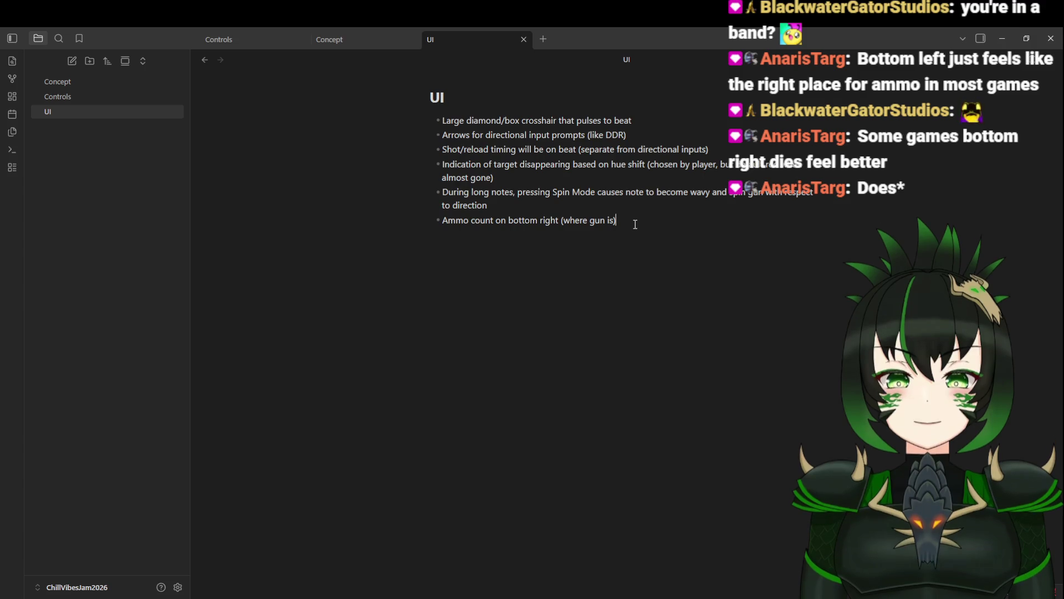
{"action": "left_click_drag", "start_coordinate": [637, 217], "coordinate": [496, 220]}
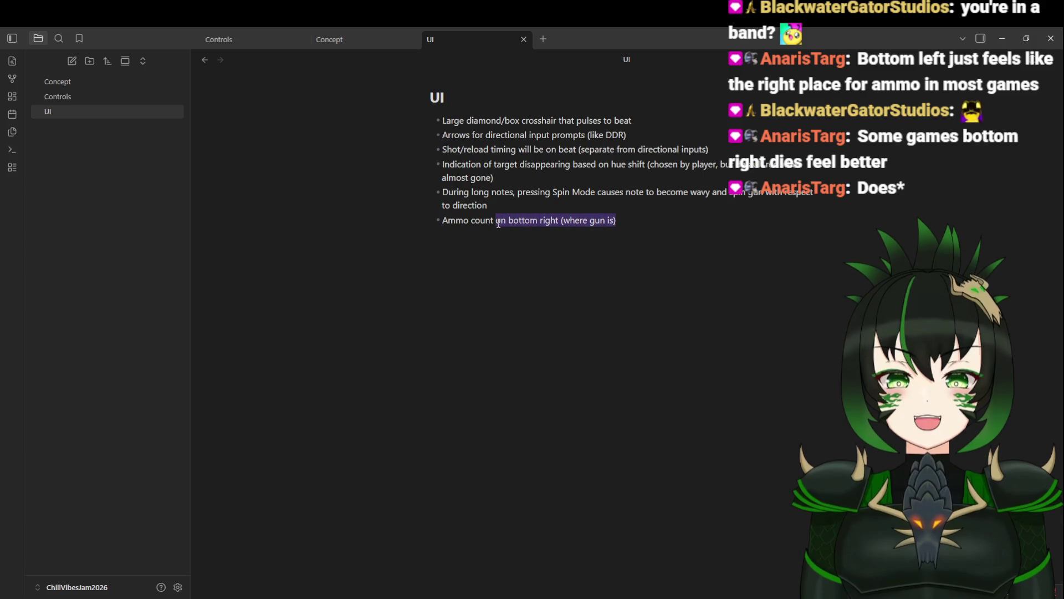
Step: Change the ammo placement to 'bottom left or right ( needs testing)' and start an 'HP bar' bullet
{"action": "key", "text": "BackSpace"}
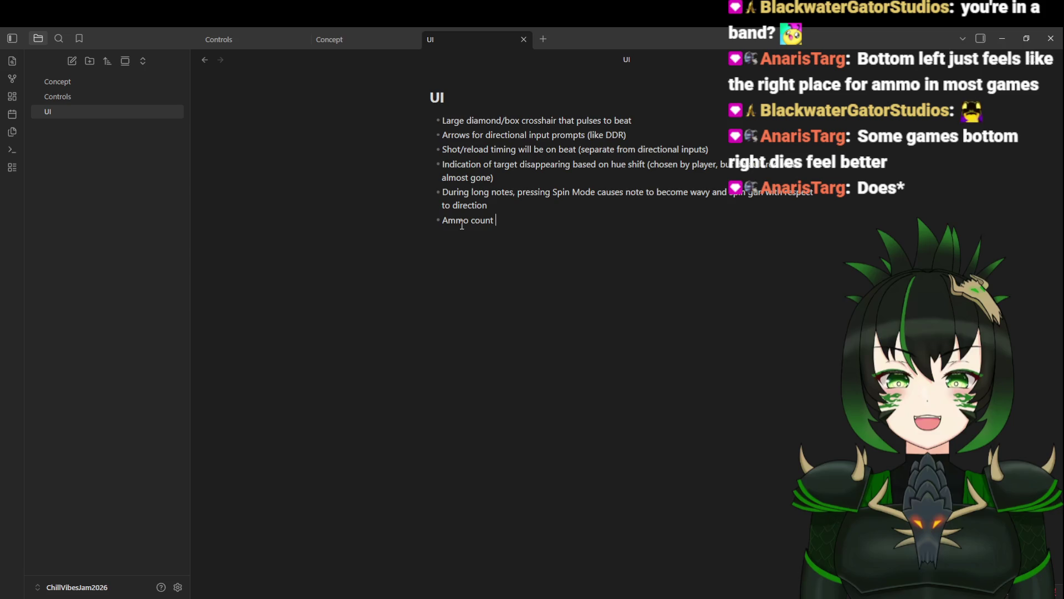
{"action": "type", "text": "on left or right"}
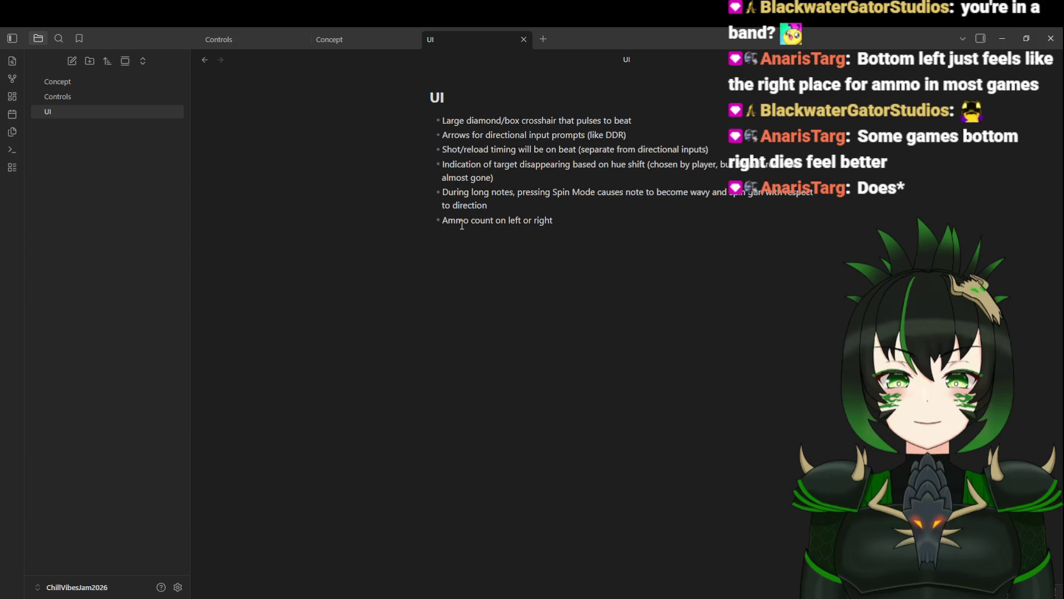
{"action": "left_click", "coordinate": [508, 221]}
{"action": "type", "text": "bottom"}
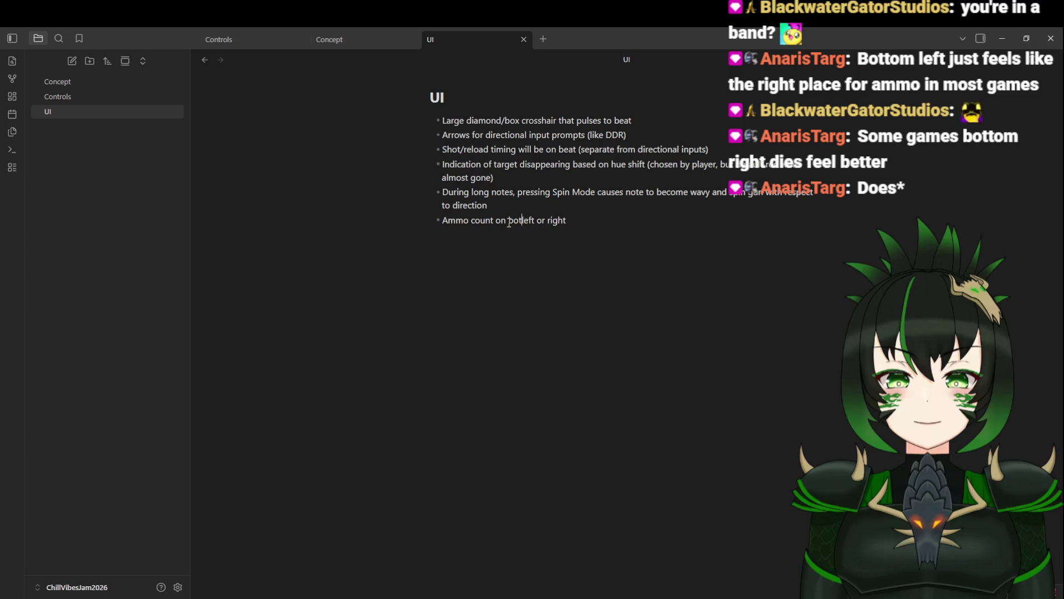
{"action": "left_click", "coordinate": [609, 221]}
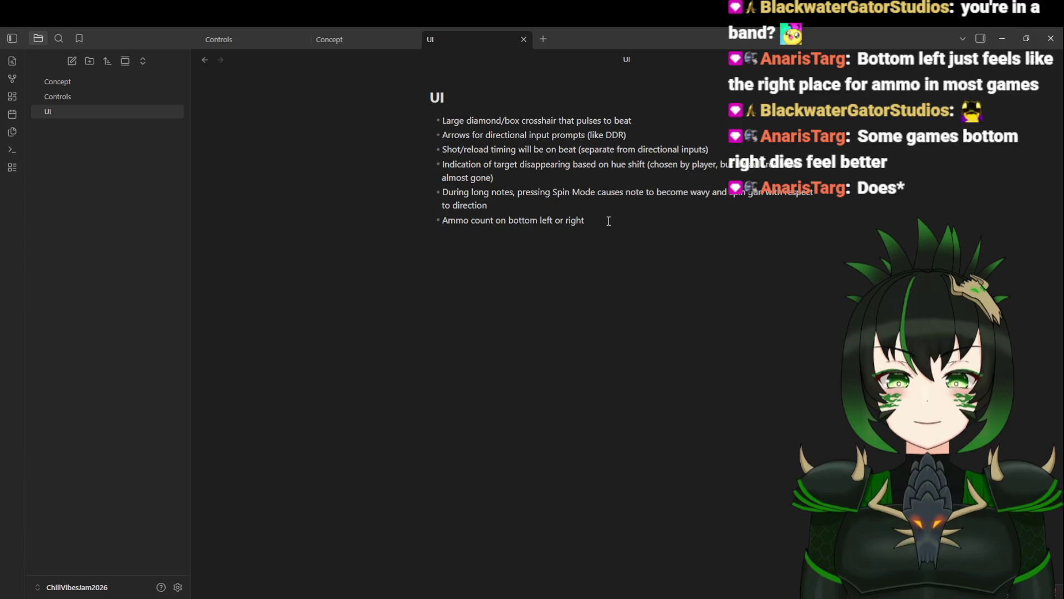
{"action": "type", "text": " ( needs"}
{"action": "type", "text": " testing"}
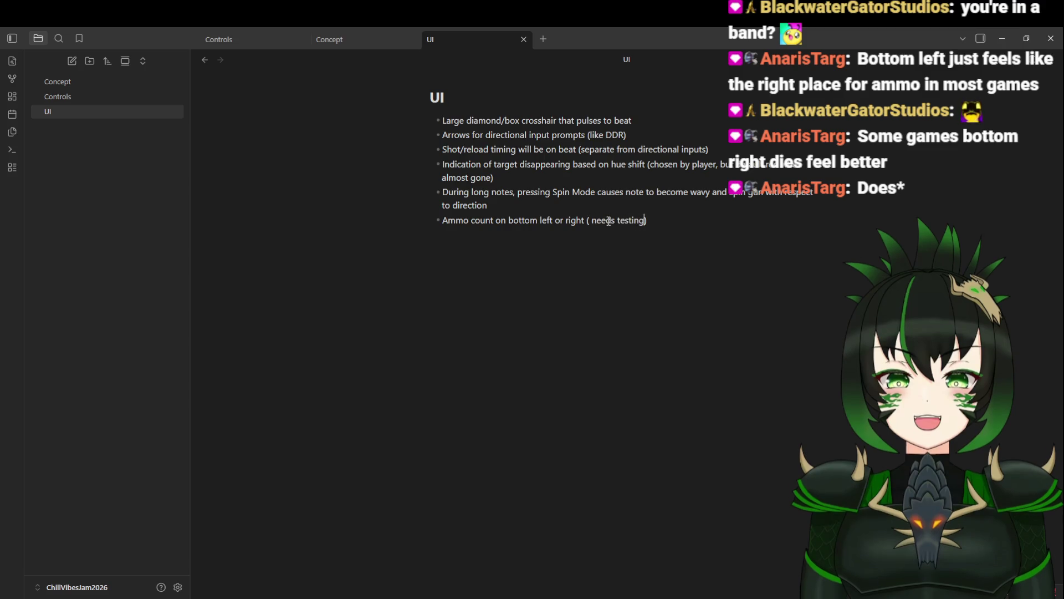
{"action": "key", "text": "Return"}
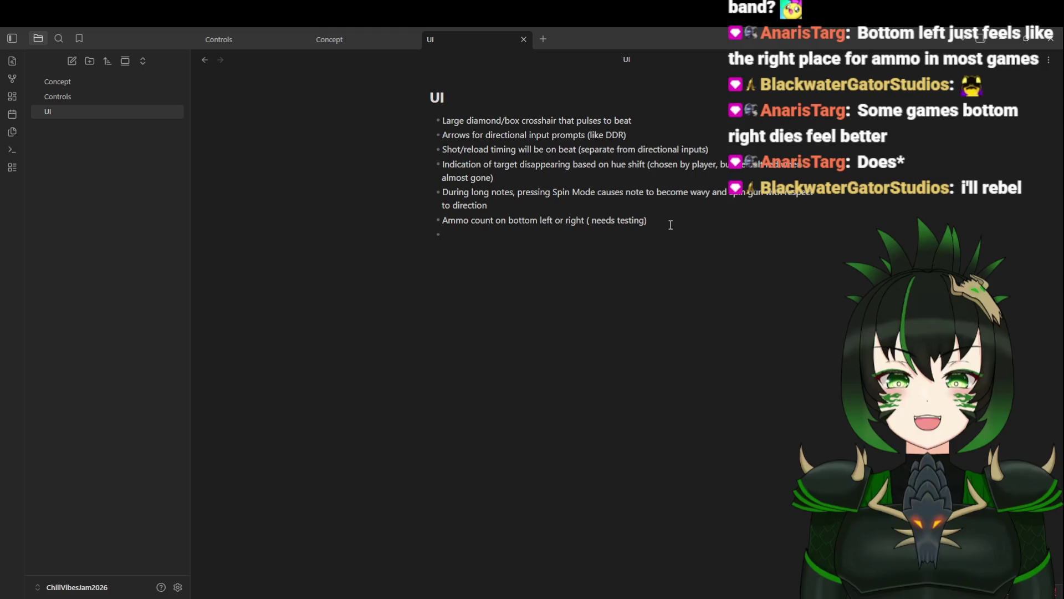
{"action": "type", "text": "HP "}
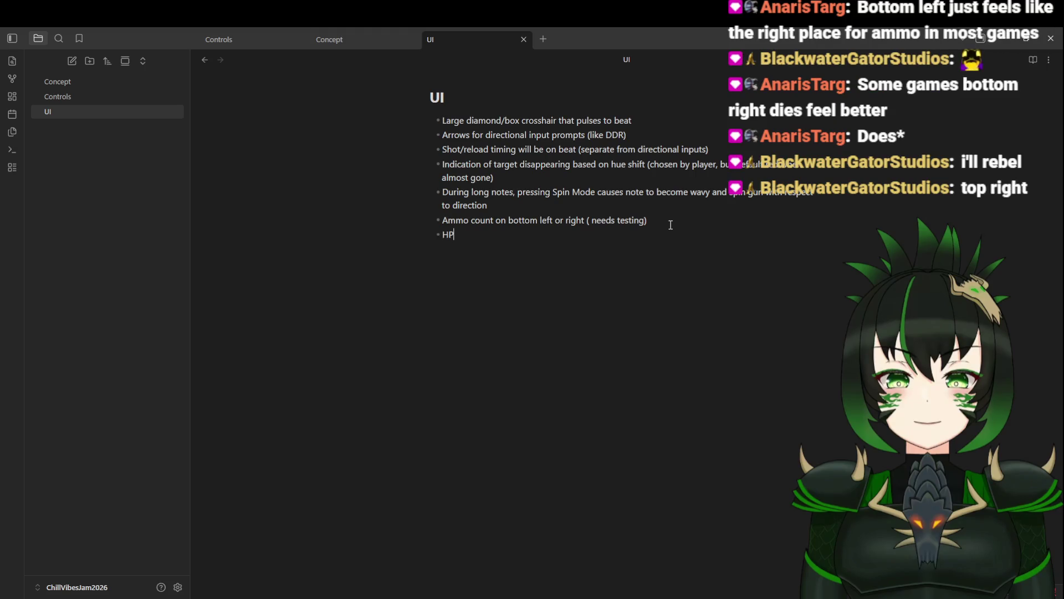
{"action": "type", "text": "bar"}
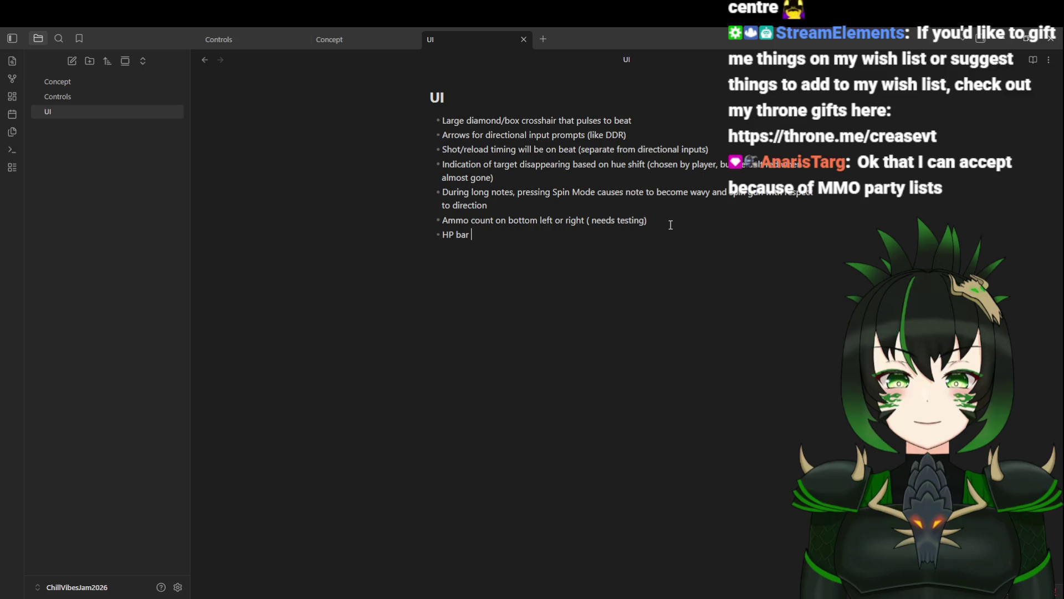
Step: Continue the HP bar bullet with 'can be'
{"action": "type", "text": "can be"}
Step: Add 'vertical and center left, high hp at top, low hp at bottom' to the HP bullet
{"action": "type", "text": "vertical"}
{"action": "type", "text": " and center left"}
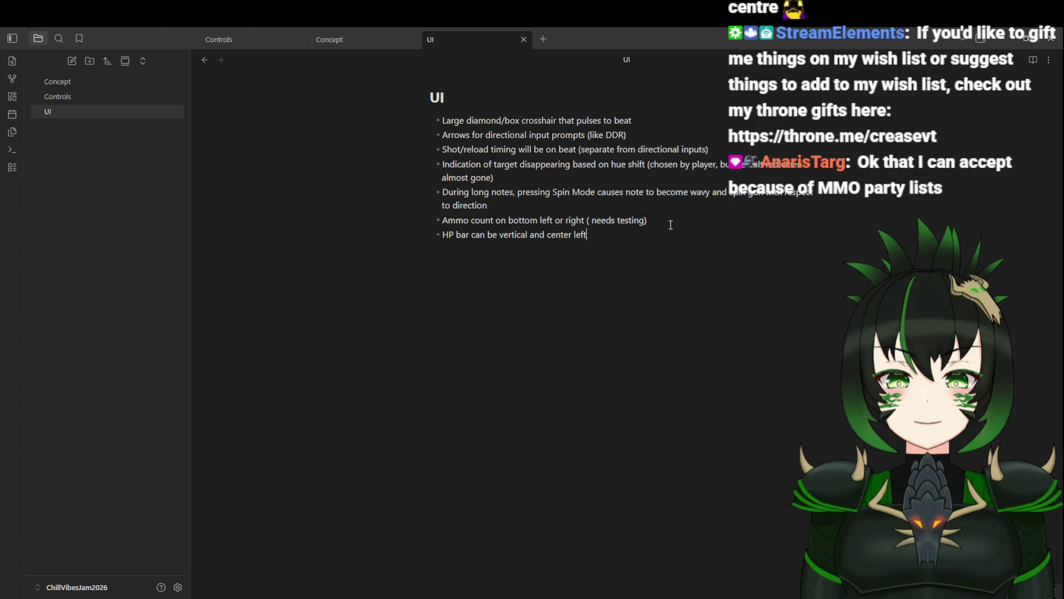
{"action": "type", "text": ", down"}
{"action": "key", "text": "BackSpace"}
{"action": "key", "text": "BackSpace"}
{"action": "key", "text": "BackSpace"}
{"action": "type", "text": "high hp at top, low hp at bottom"}
{"action": "key", "text": "Return"}
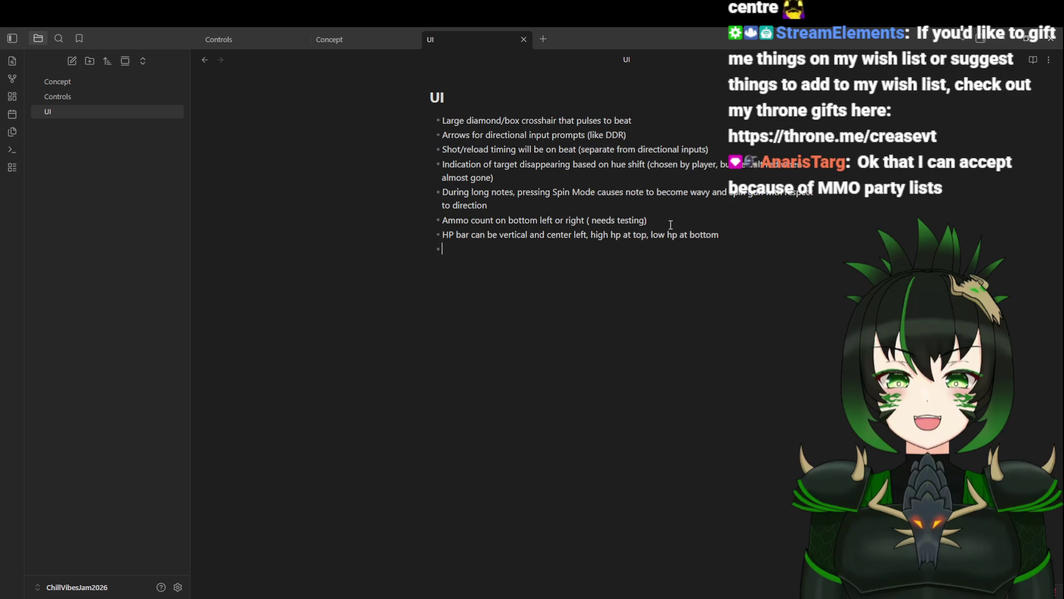
Step: Write the bullet 'Score/multiplier to right of HP bar', correcting the typo after 'Score'
{"action": "type", "text": "Score"}
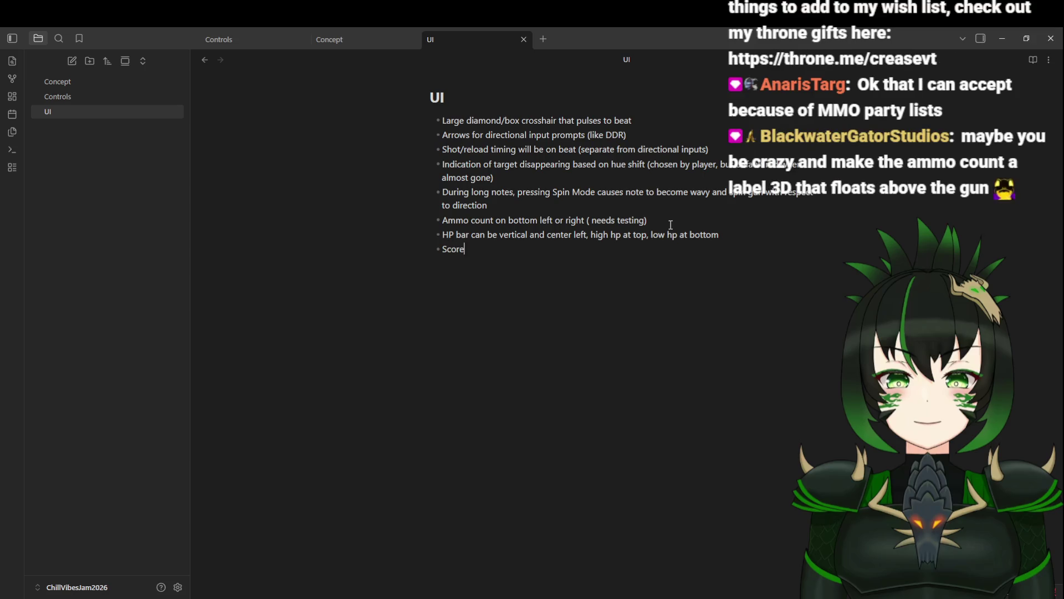
{"action": "type", "text": " m"}
{"action": "key", "text": "BackSpace"}
{"action": "key", "text": "BackSpace"}
{"action": "type", "text": "/multiplier"}
{"action": "type", "text": " to right of "}
{"action": "type", "text": "HP bar"}
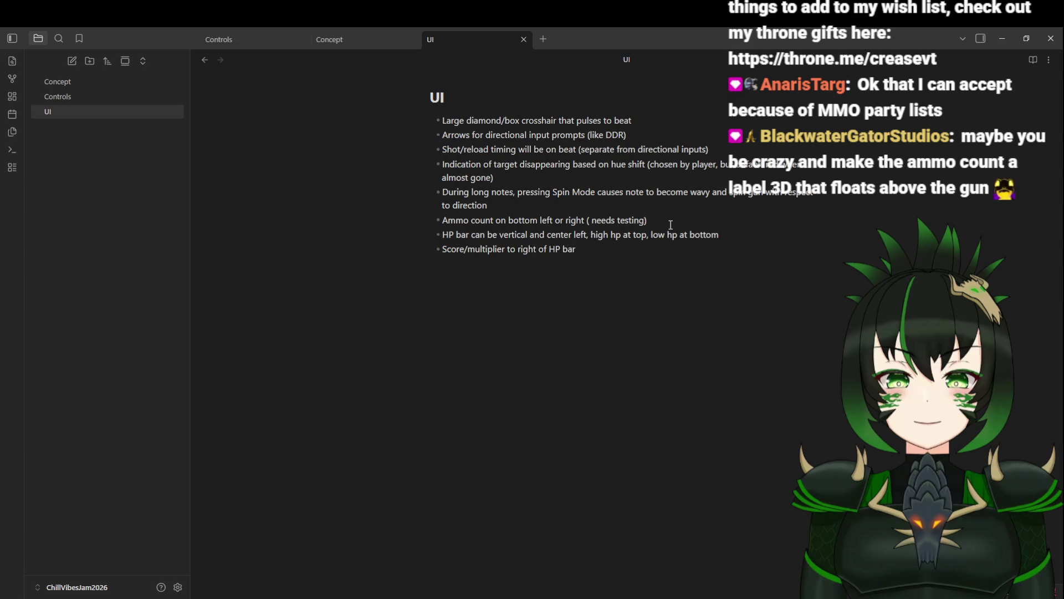
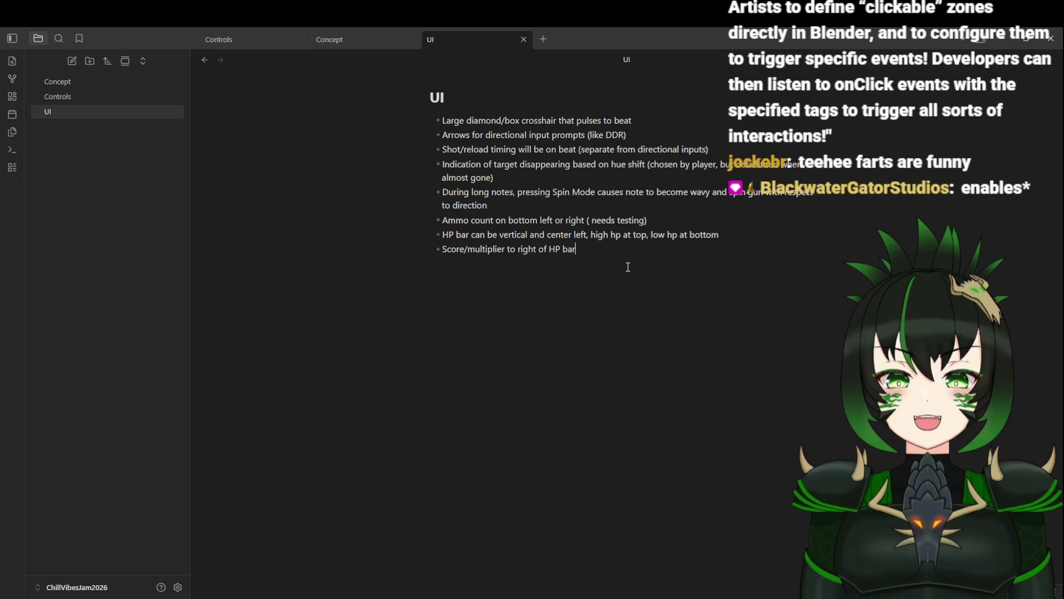
Step: Add the bullet 'Indicator of timing accuracy (perfect/great/okay/miss)' below the Score/multiplier line
{"action": "left_click", "coordinate": [592, 250]}
{"action": "left_click", "coordinate": [512, 208]}
{"action": "left_click", "coordinate": [503, 184]}
{"action": "left_click", "coordinate": [617, 244]}
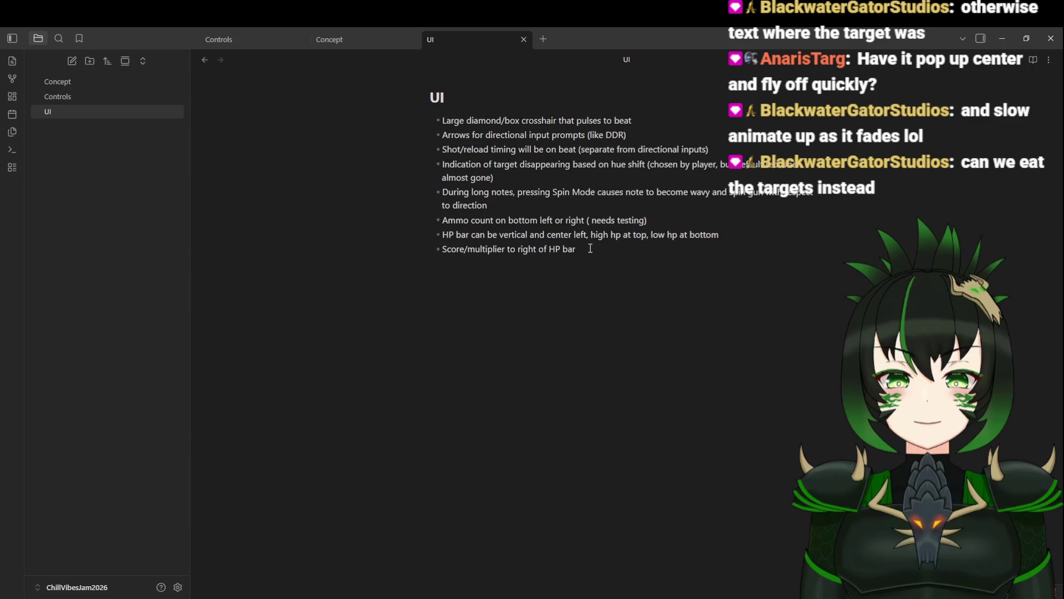
{"action": "key", "text": "Return"}
{"action": "type", "text": "Indica"}
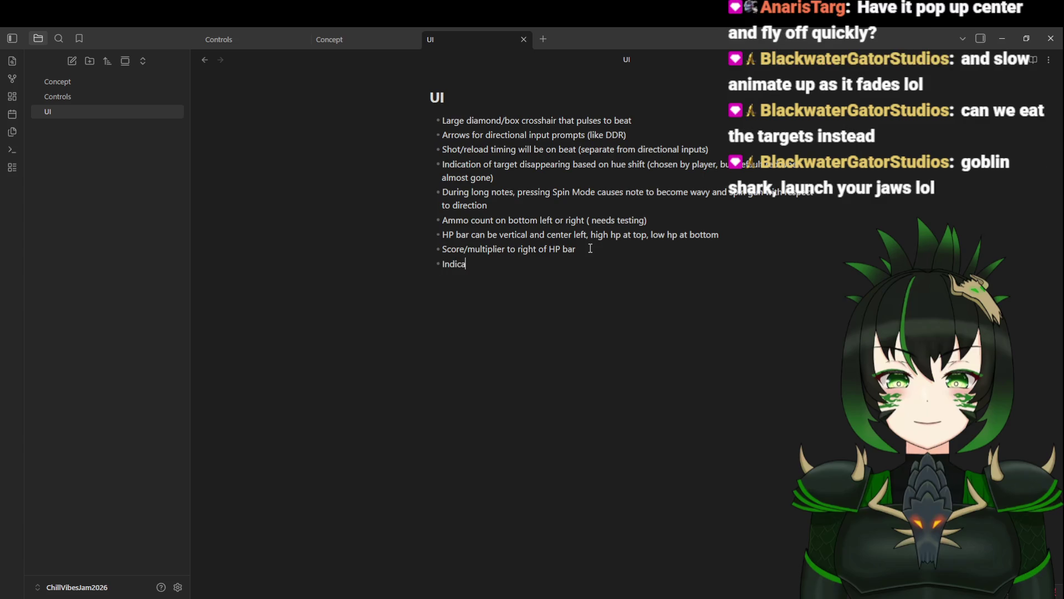
{"action": "type", "text": "tor of note time"}
{"action": "key", "text": "BackSpace"}
{"action": "key", "text": "BackSpace"}
{"action": "key", "text": "BackSpace"}
{"action": "key", "text": "BackSpace"}
{"action": "key", "text": "BackSpace"}
{"action": "key", "text": "BackSpace"}
{"action": "type", "text": "timing accuracy "}
{"action": "type", "text": "("}
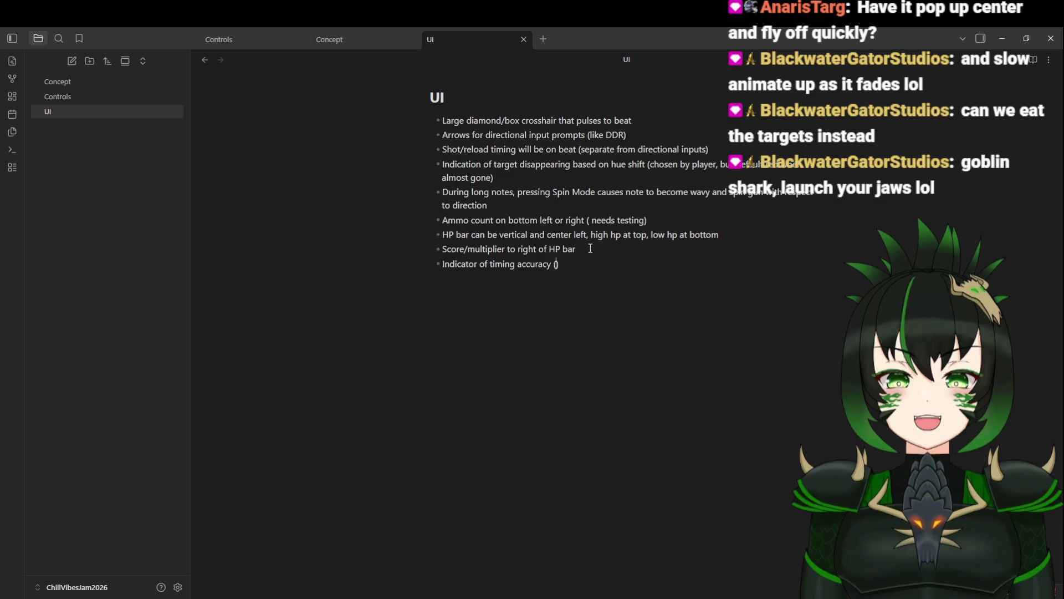
{"action": "type", "text": "perfect/g"}
{"action": "type", "text": "reat/"}
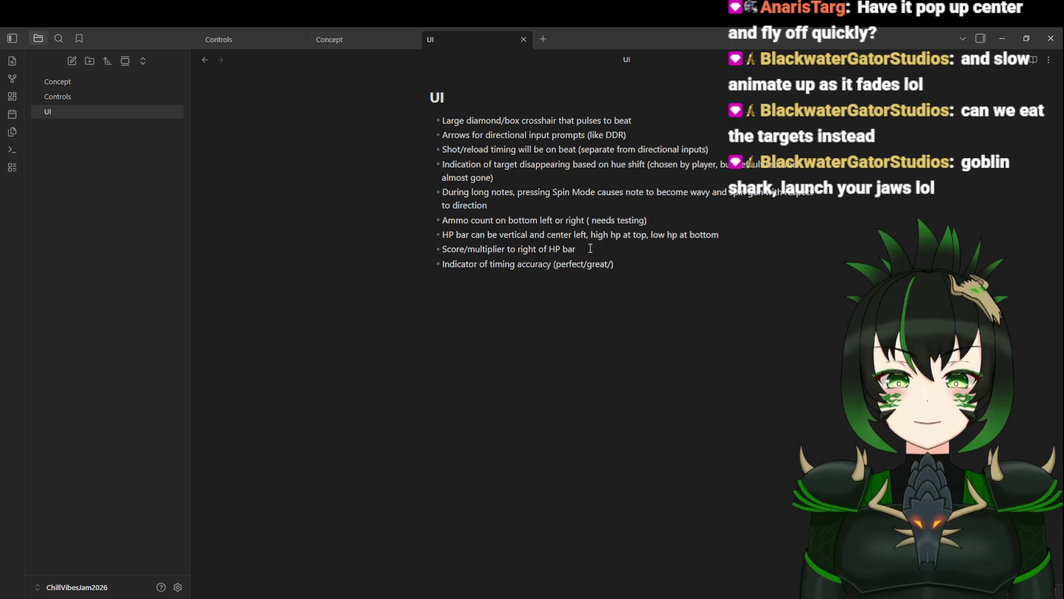
{"action": "type", "text": "okay/miss"}
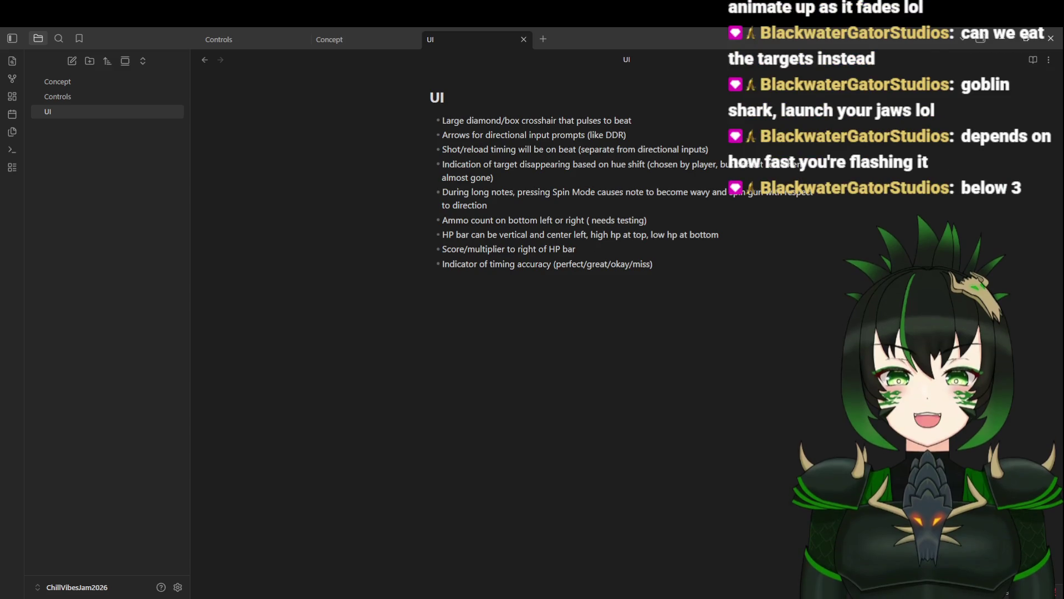
{"action": "key", "text": "alt+Tab"}
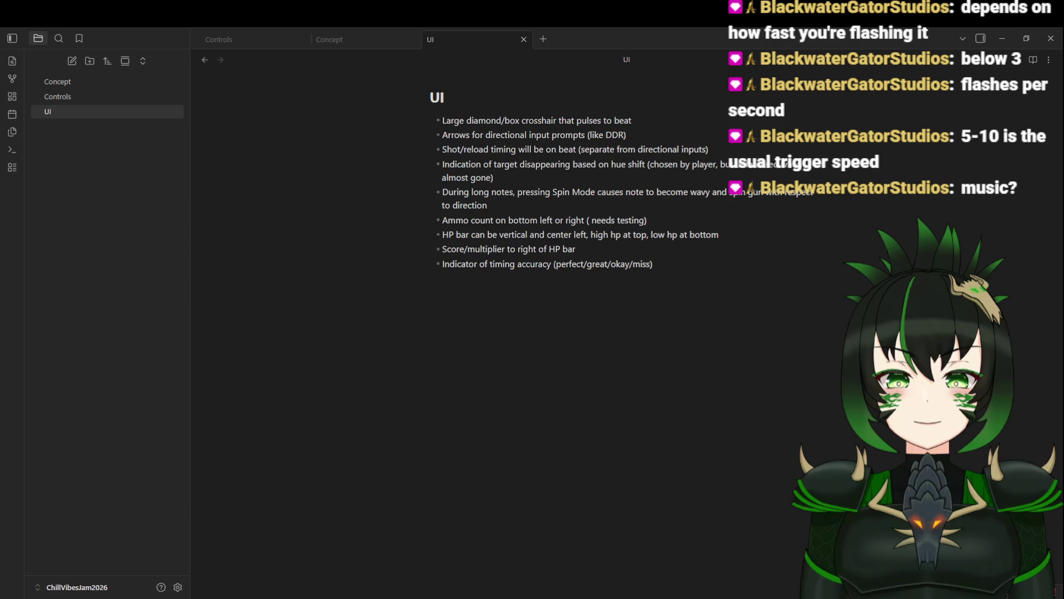
Step: Switch back to the Godot editor and play a preview of The_Long.wav
{"action": "key", "text": "alt+Tab"}
{"action": "left_click", "coordinate": [919, 172]}
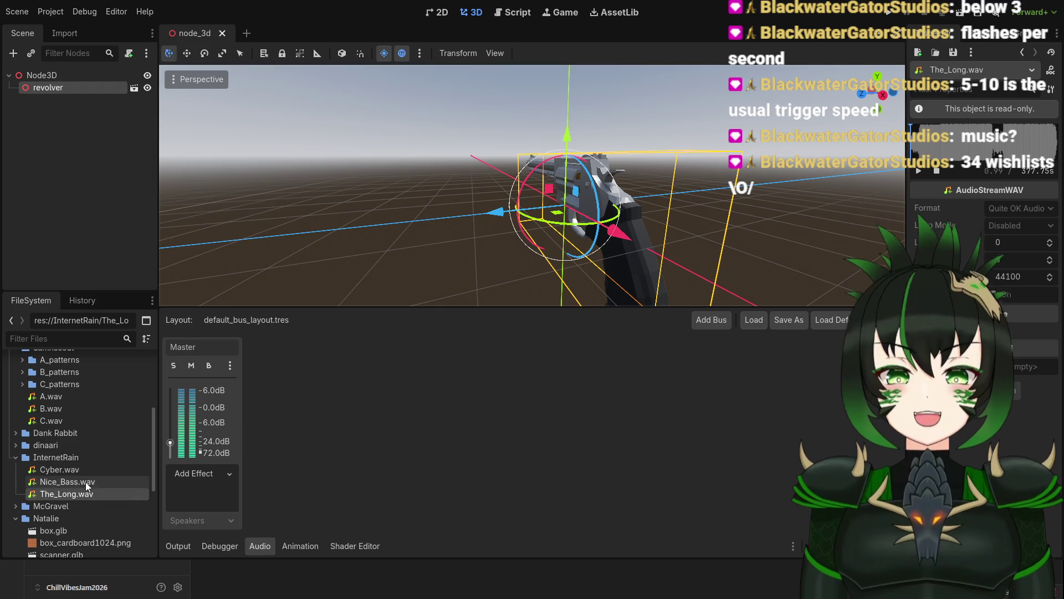
{"action": "scroll", "coordinate": [71, 417], "scroll_direction": "up", "scroll_amount": 5}
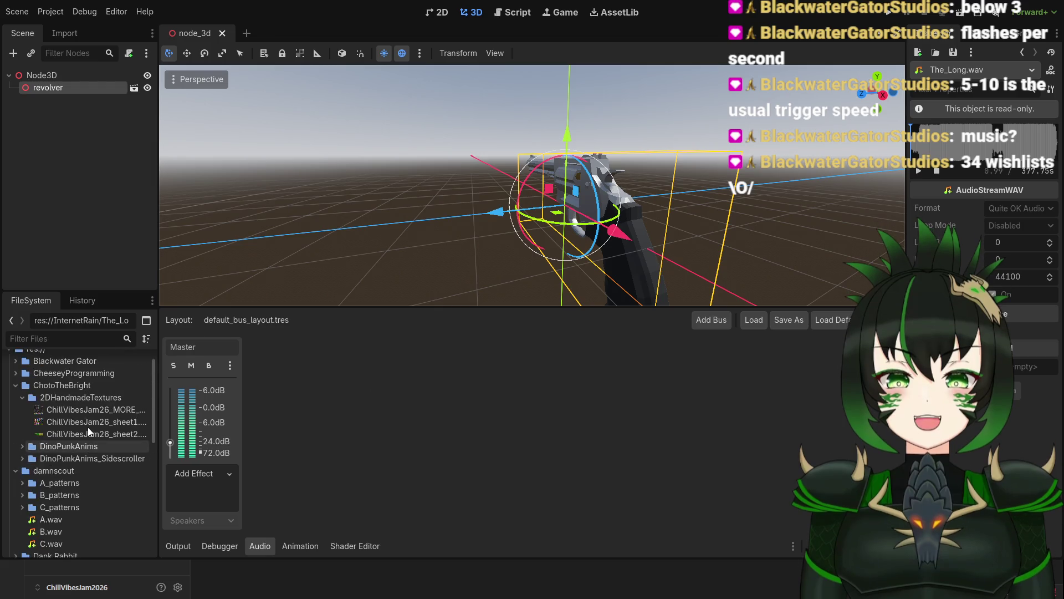
{"action": "scroll", "coordinate": [94, 445], "scroll_direction": "up", "scroll_amount": 1}
{"action": "scroll", "coordinate": [96, 450], "scroll_direction": "down", "scroll_amount": 6}
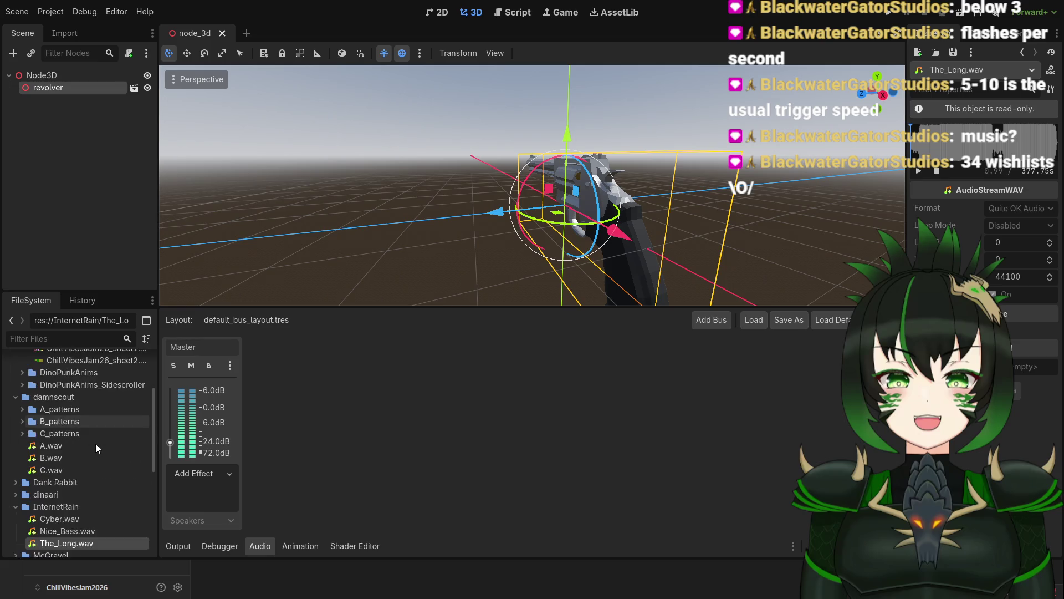
{"action": "scroll", "coordinate": [94, 453], "scroll_direction": "down", "scroll_amount": 1}
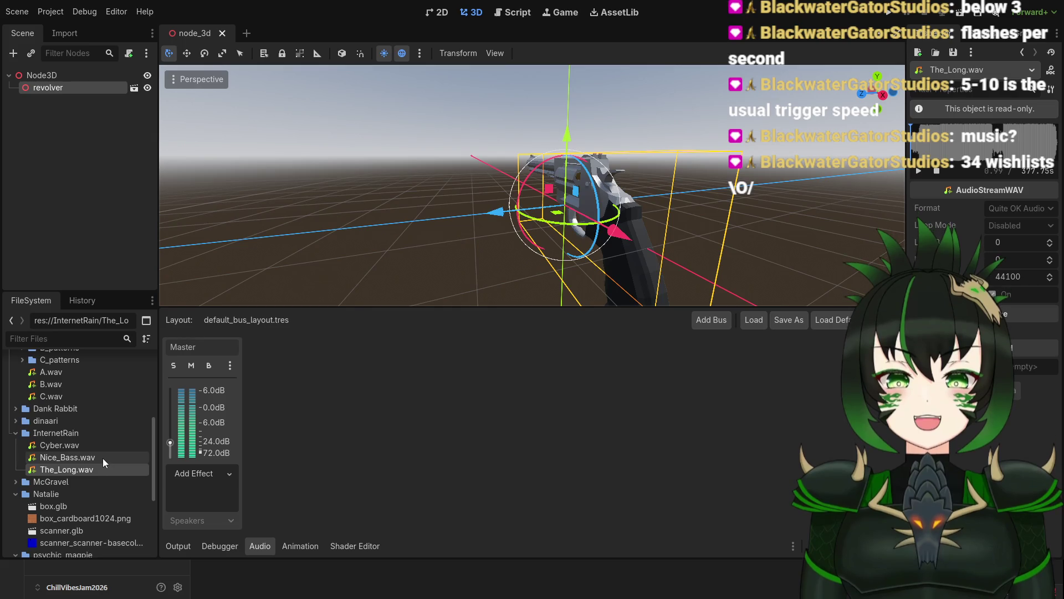
Step: Compare Nice_Bass.wav, The_Long.wav and Cyber.wav in the InternetRain folder
{"action": "left_click", "coordinate": [86, 449]}
{"action": "left_click", "coordinate": [95, 459]}
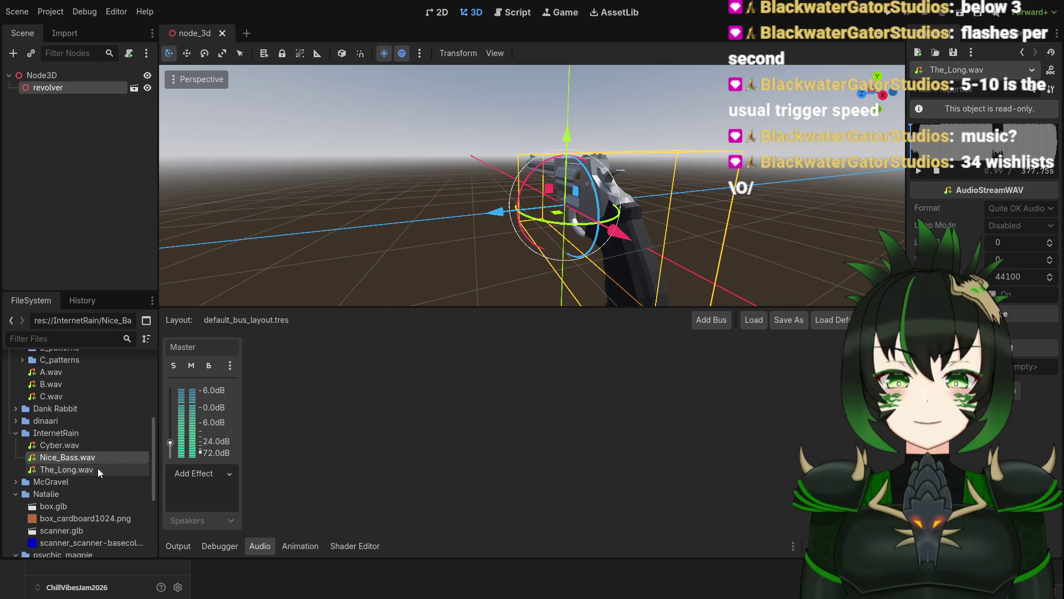
{"action": "left_click", "coordinate": [97, 468]}
{"action": "left_click", "coordinate": [97, 459]}
{"action": "left_click", "coordinate": [101, 448]}
{"action": "left_click", "coordinate": [100, 457]}
{"action": "left_click", "coordinate": [103, 449]}
{"action": "left_click", "coordinate": [102, 458]}
{"action": "left_click", "coordinate": [99, 469]}
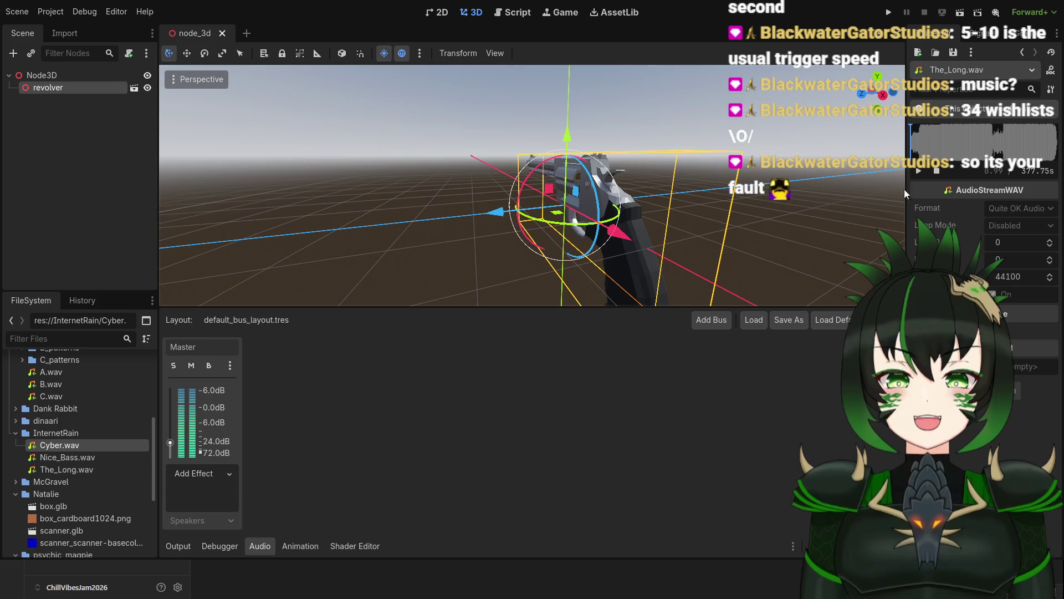
Step: Load Cyber.wav, play its preview, and raise the Master bus volume slightly
{"action": "left_click", "coordinate": [98, 445]}
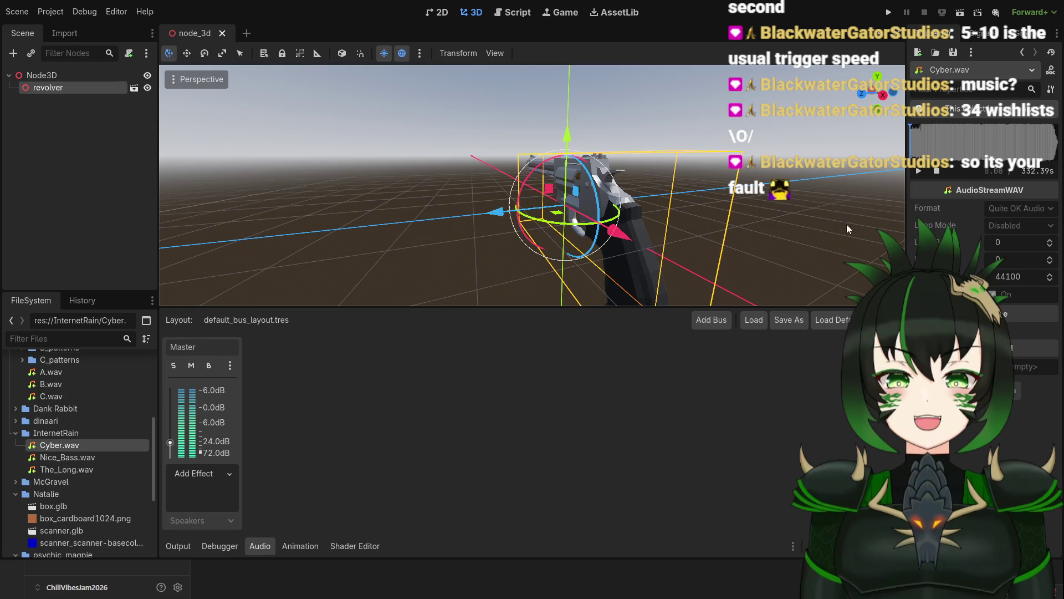
{"action": "left_click", "coordinate": [919, 172]}
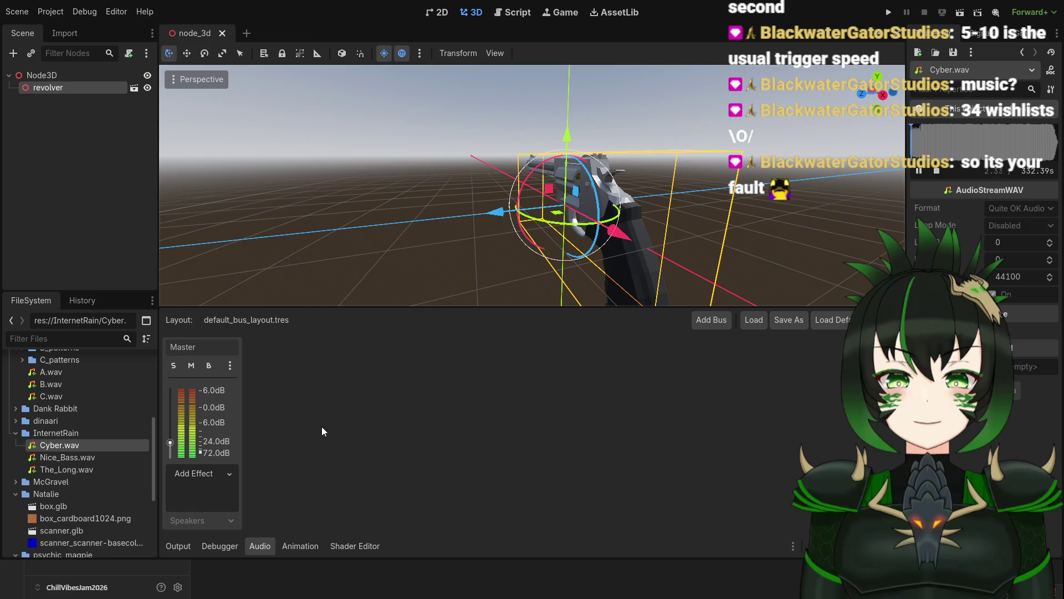
{"action": "left_click_drag", "start_coordinate": [171, 443], "coordinate": [170, 438]}
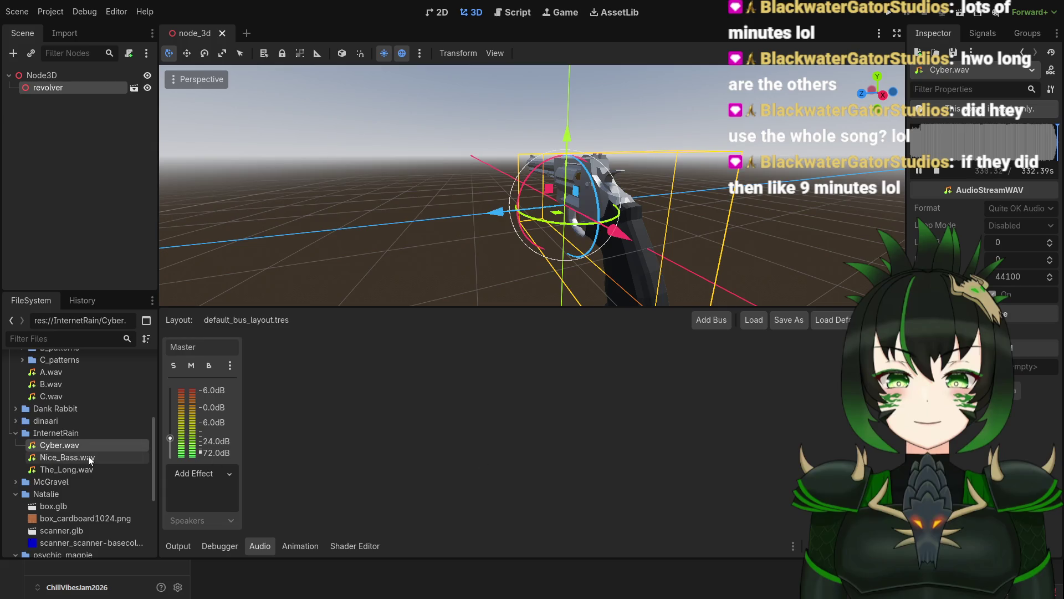
Step: Load Nice_Bass.wav and play its preview in the Inspector
{"action": "left_click", "coordinate": [107, 456]}
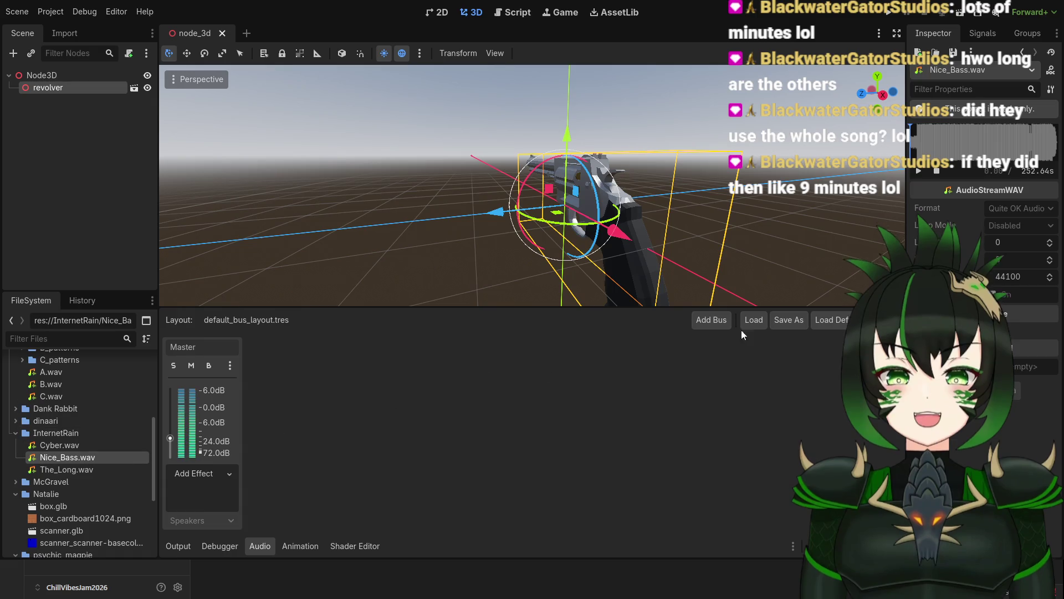
{"action": "left_click", "coordinate": [918, 172]}
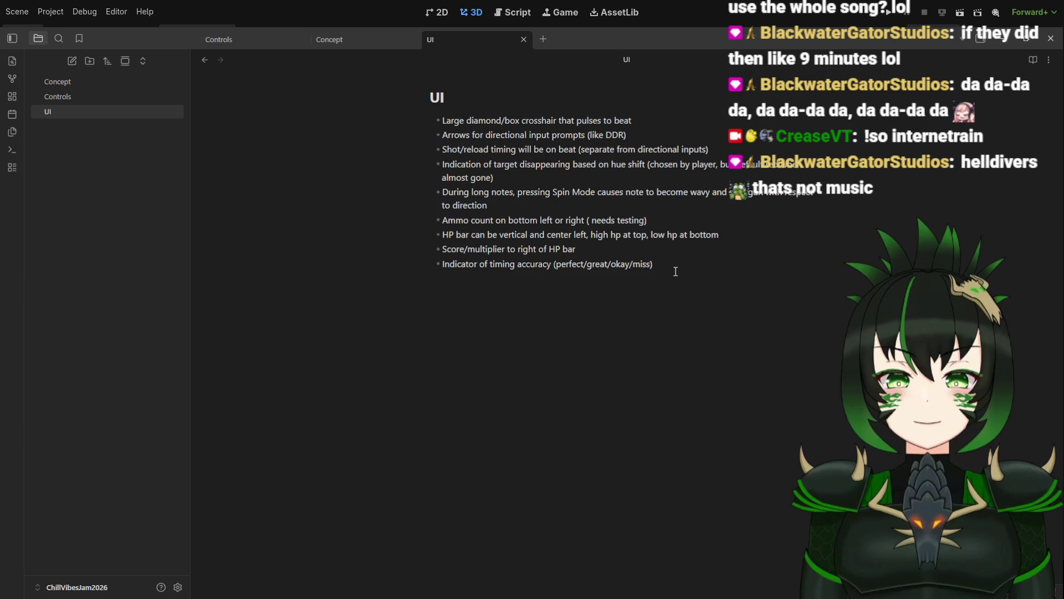
Step: Append 'based on color ()' to the timing-accuracy bullet
{"action": "type", "text": "based on color"}
{"action": "type", "text": "("}
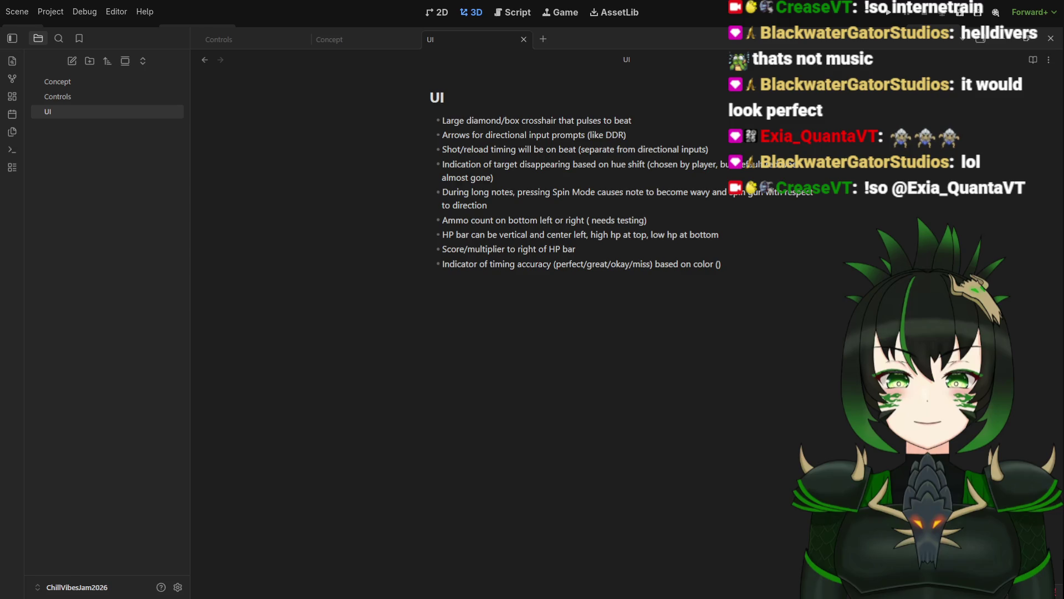
{"action": "left_click", "coordinate": [693, 400]}
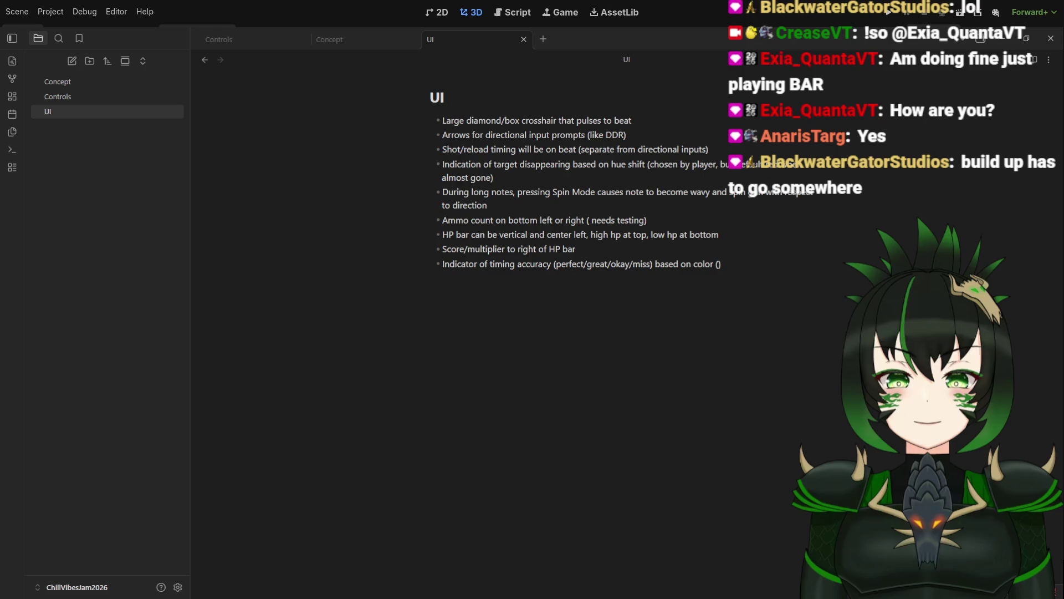
{"action": "left_click", "coordinate": [686, 415]}
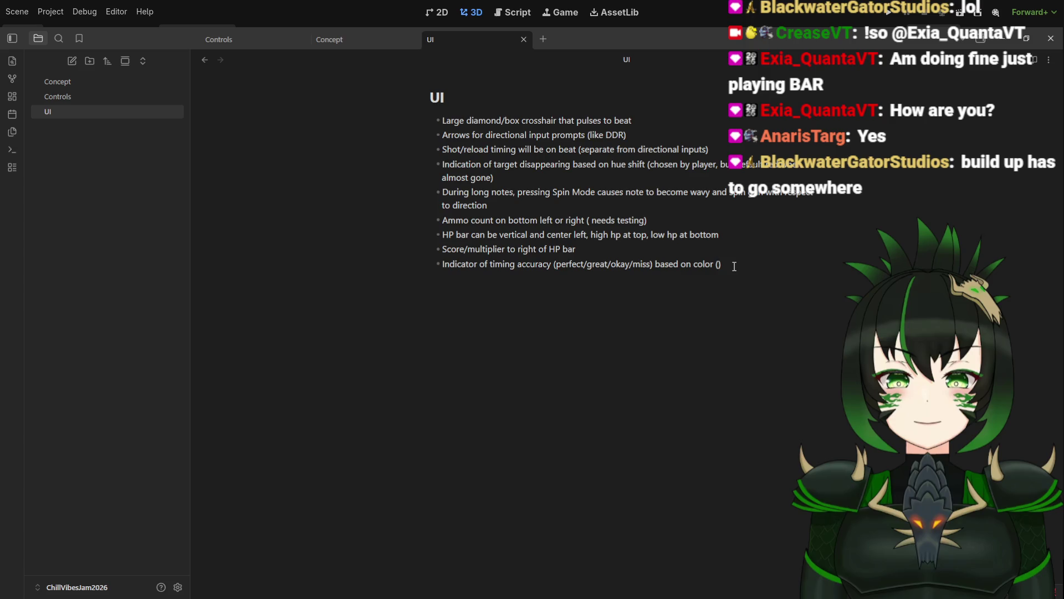
Step: Fill the bullet's parentheses with the colours 'Purple/green/orange/red'
{"action": "type", "text": "red"}
{"action": "type", "text": "Orange"}
{"action": "left_click", "coordinate": [733, 265]}
{"action": "key", "text": "BackSpace"}
{"action": "type", "text": "okay"}
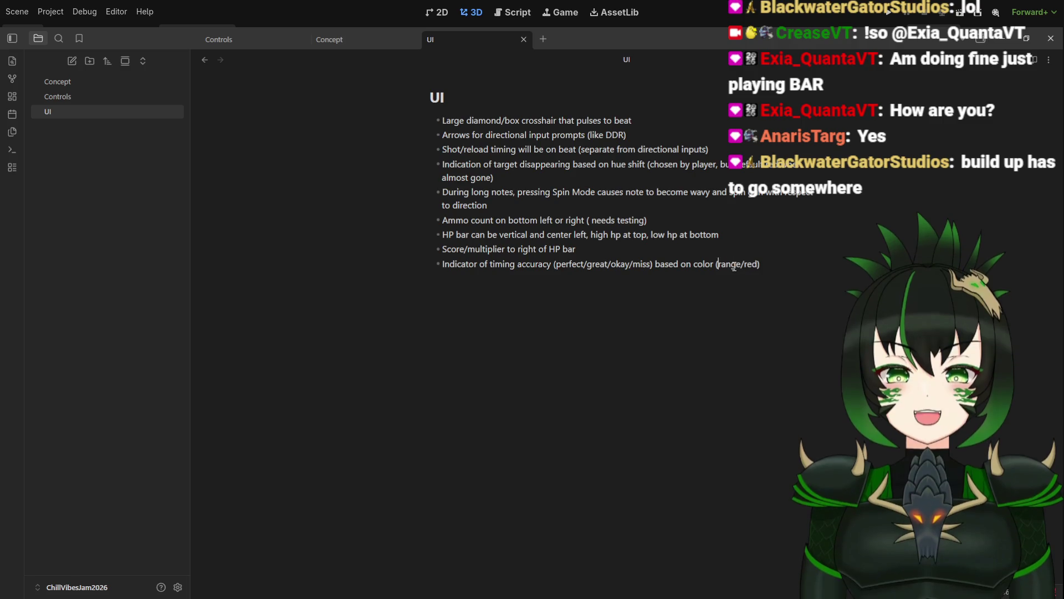
{"action": "type", "text": "/"}
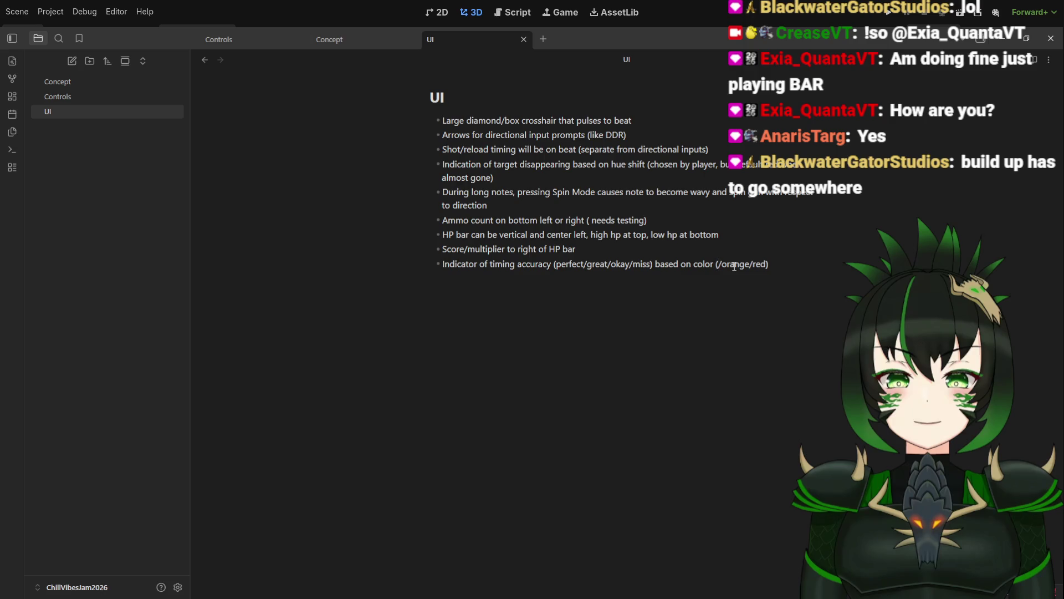
{"action": "type", "text": "green"}
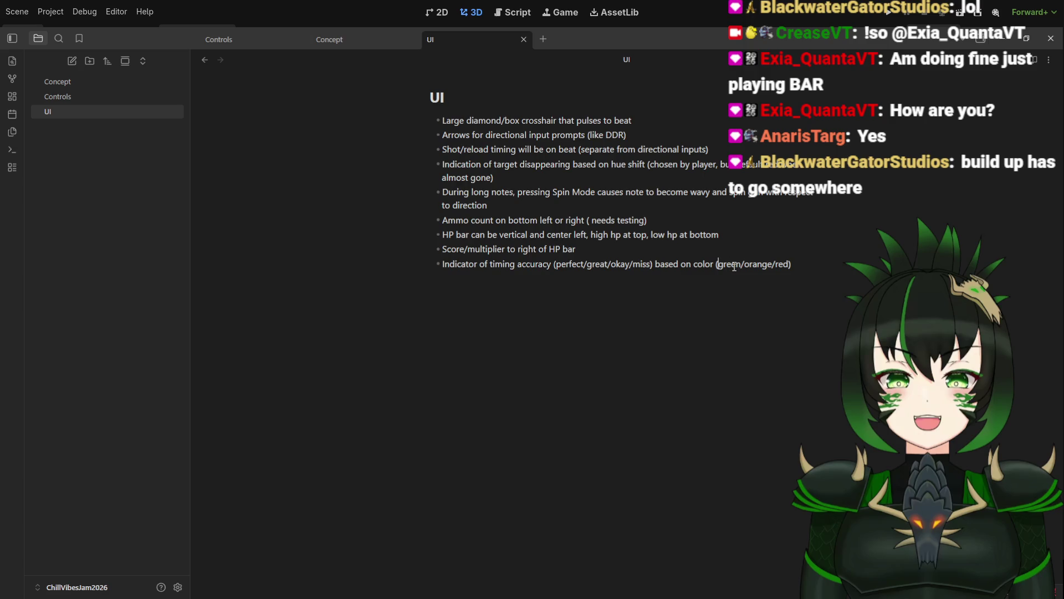
{"action": "type", "text": "/"}
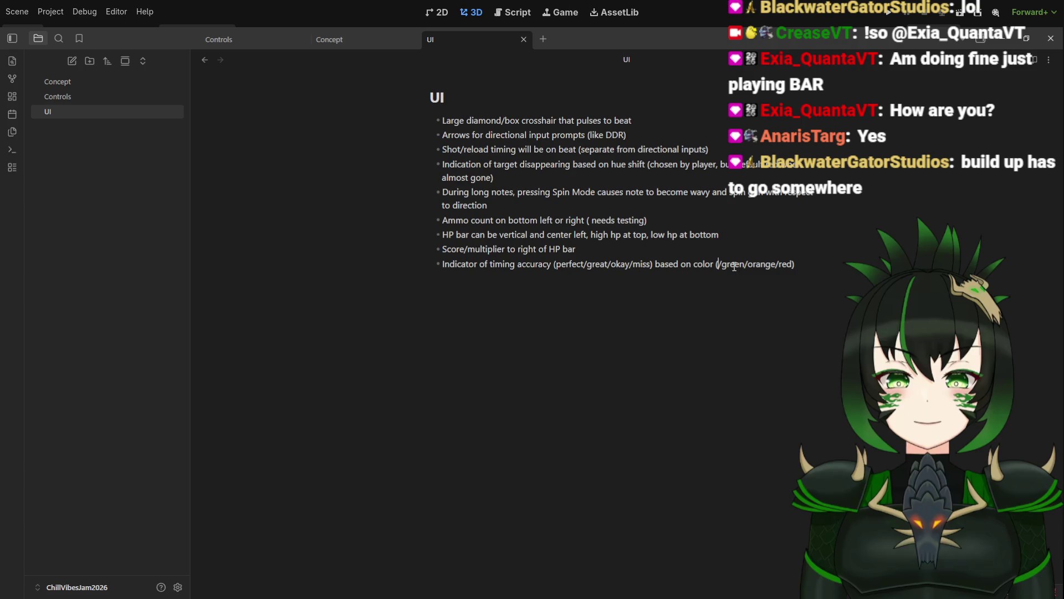
{"action": "type", "text": "Purple"}
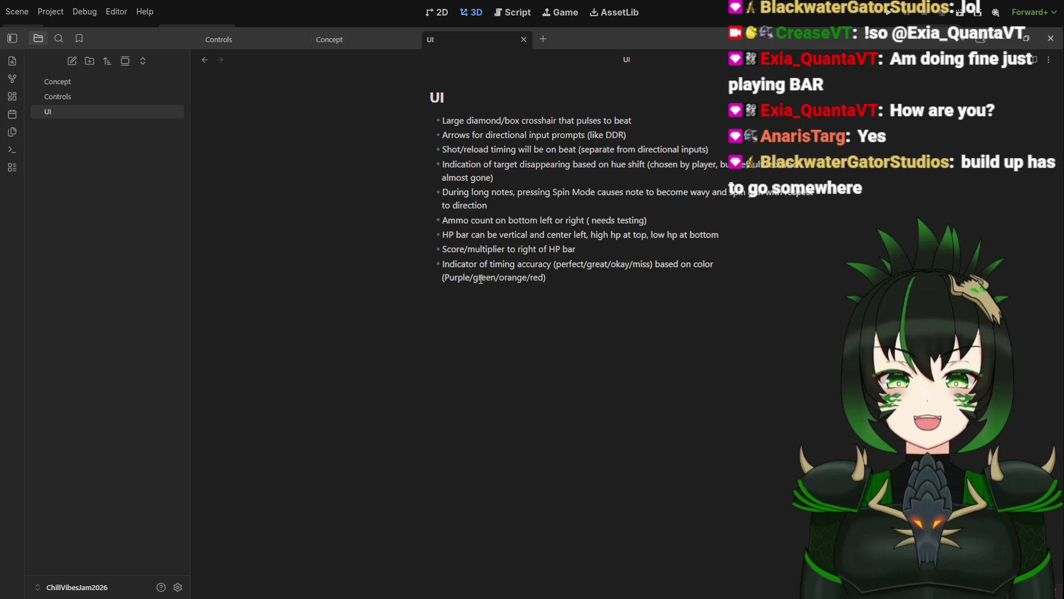
Step: Lowercase Purple to 'purple' and replace 'orange' with 'yellow' in the colour list
{"action": "left_click", "coordinate": [451, 277]}
{"action": "key", "text": "BackSpace"}
{"action": "type", "text": "p"}
{"action": "left_click", "coordinate": [549, 279]}
{"action": "left_click_drag", "start_coordinate": [527, 277], "coordinate": [500, 278]}
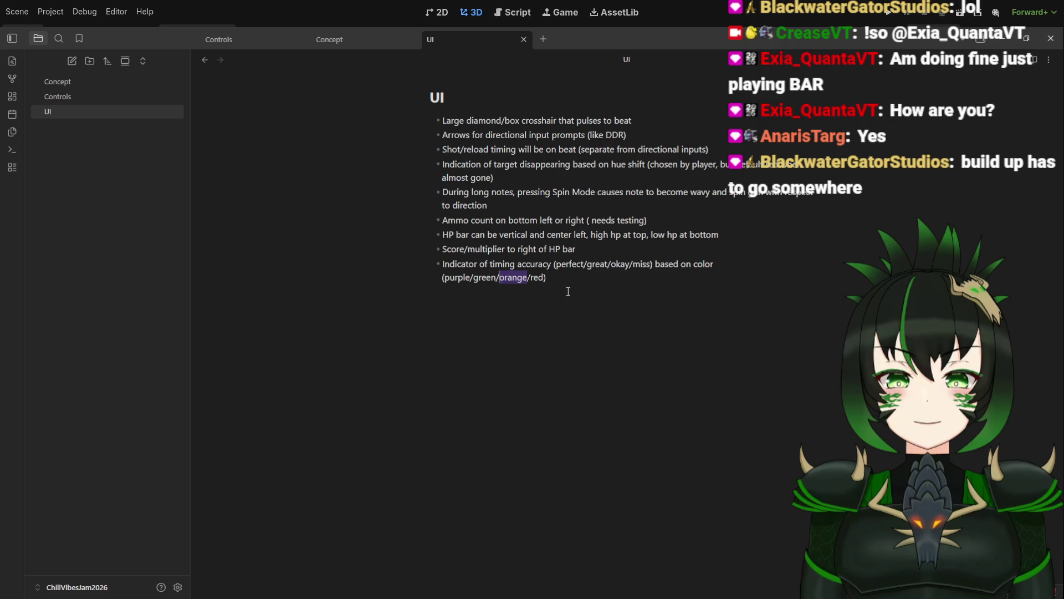
{"action": "type", "text": "yellow"}
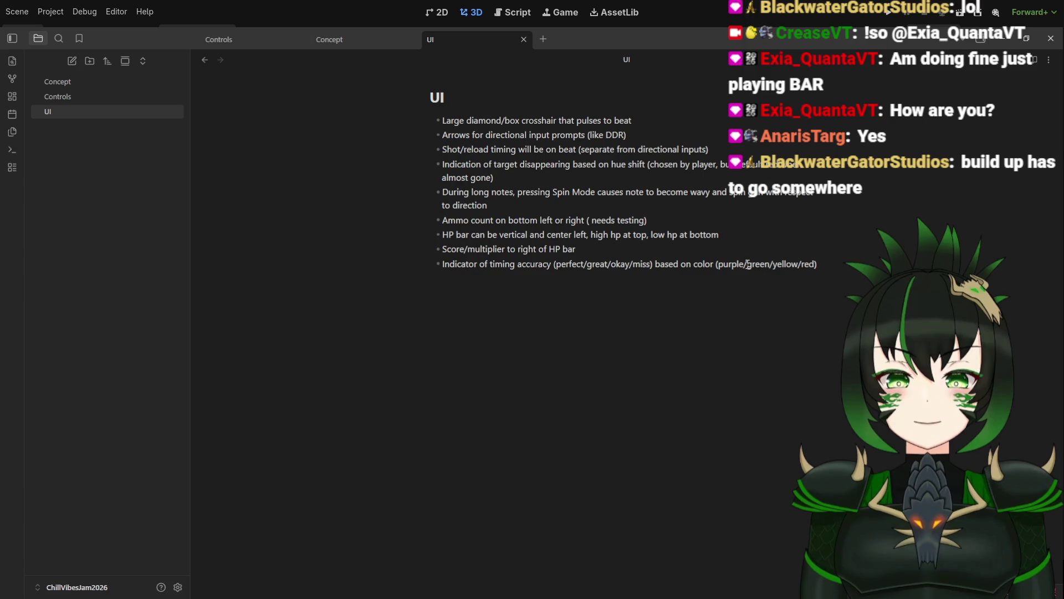
{"action": "left_click_drag", "start_coordinate": [749, 265], "coordinate": [768, 264]}
Step: Place the caret at the end of the colour bullet and switch back to the Godot editor
{"action": "left_click", "coordinate": [817, 265]}
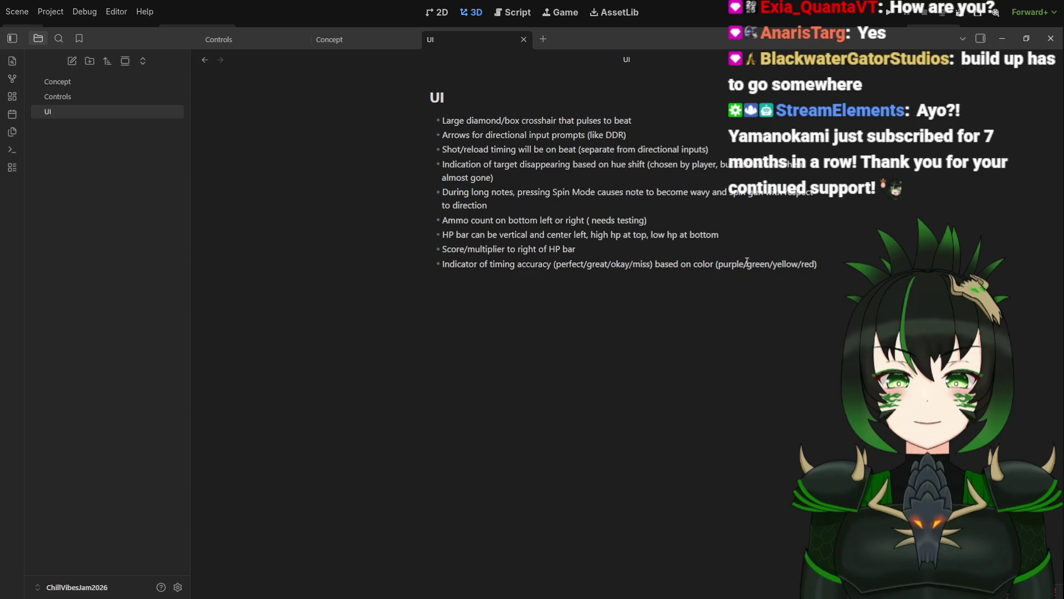
{"action": "left_click", "coordinate": [816, 266]}
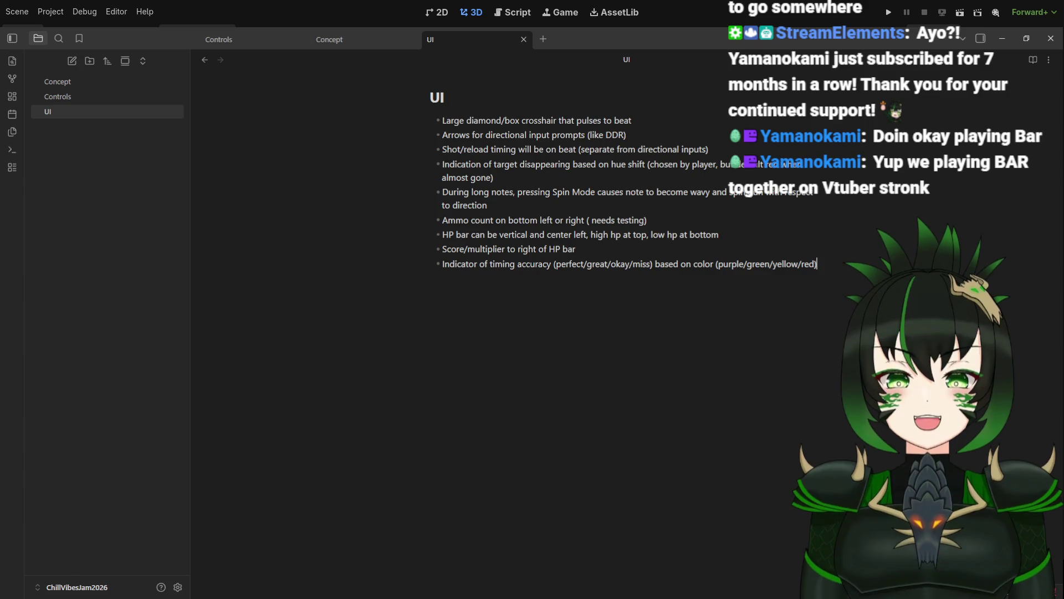
{"action": "key", "text": "alt+Tab"}
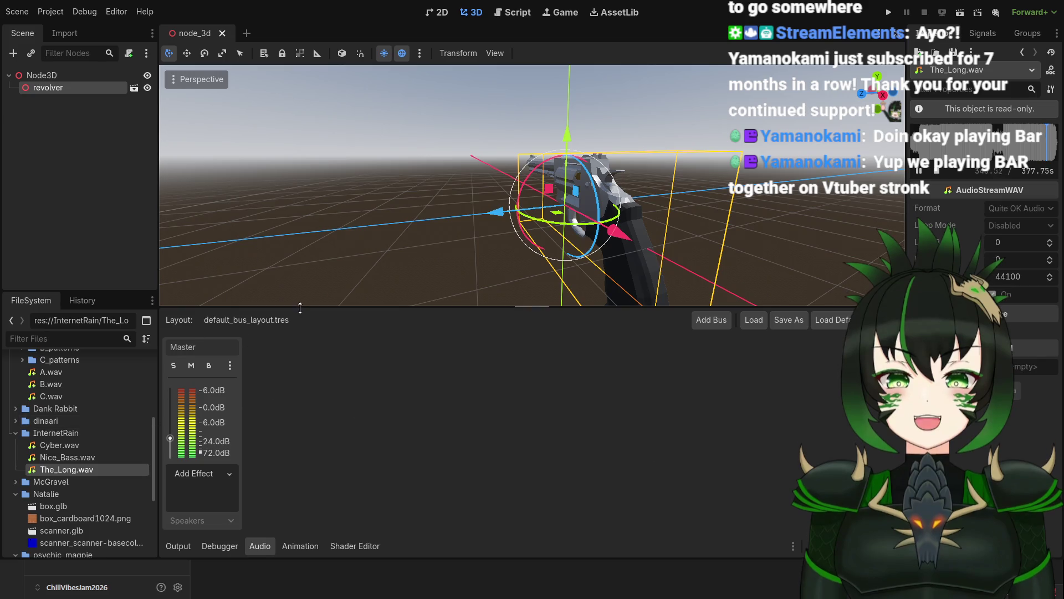
Step: Switch to the 2D workspace, collapse Node3D, and add a Node2D child under it
{"action": "left_click", "coordinate": [440, 13]}
{"action": "scroll", "coordinate": [612, 191], "scroll_direction": "down", "scroll_amount": 2}
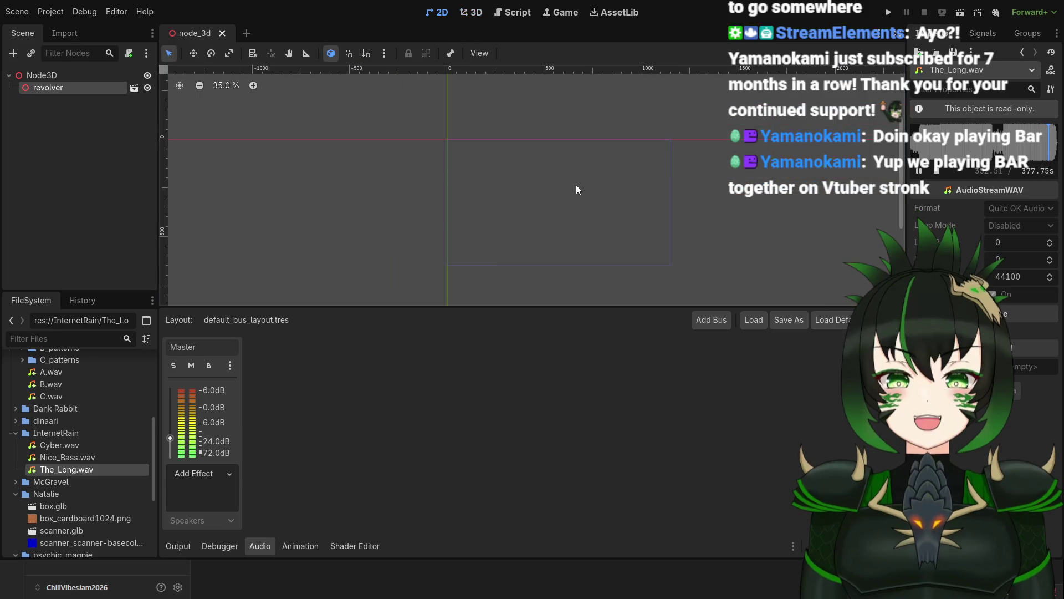
{"action": "scroll", "coordinate": [588, 187], "scroll_direction": "left", "scroll_amount": 1}
{"action": "scroll", "coordinate": [588, 187], "scroll_direction": "up", "scroll_amount": 1}
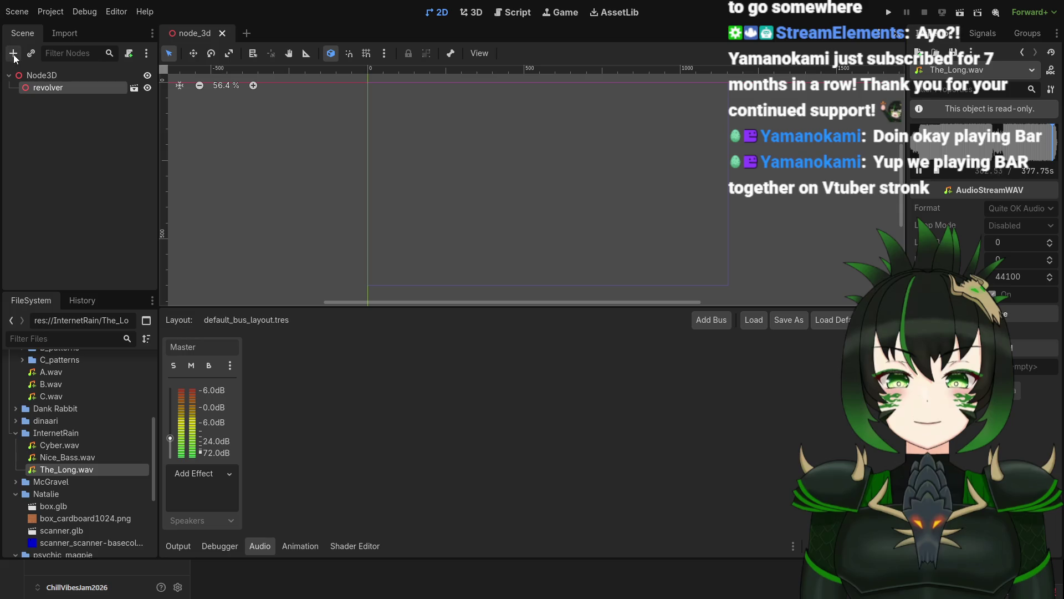
{"action": "left_click", "coordinate": [9, 74]}
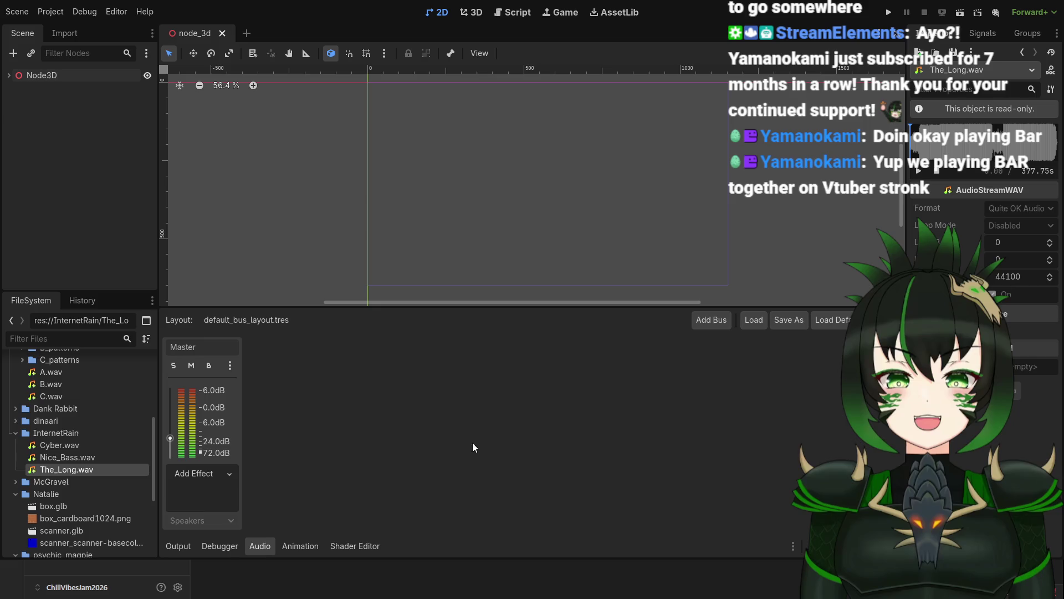
{"action": "key", "text": "ctrl+z"}
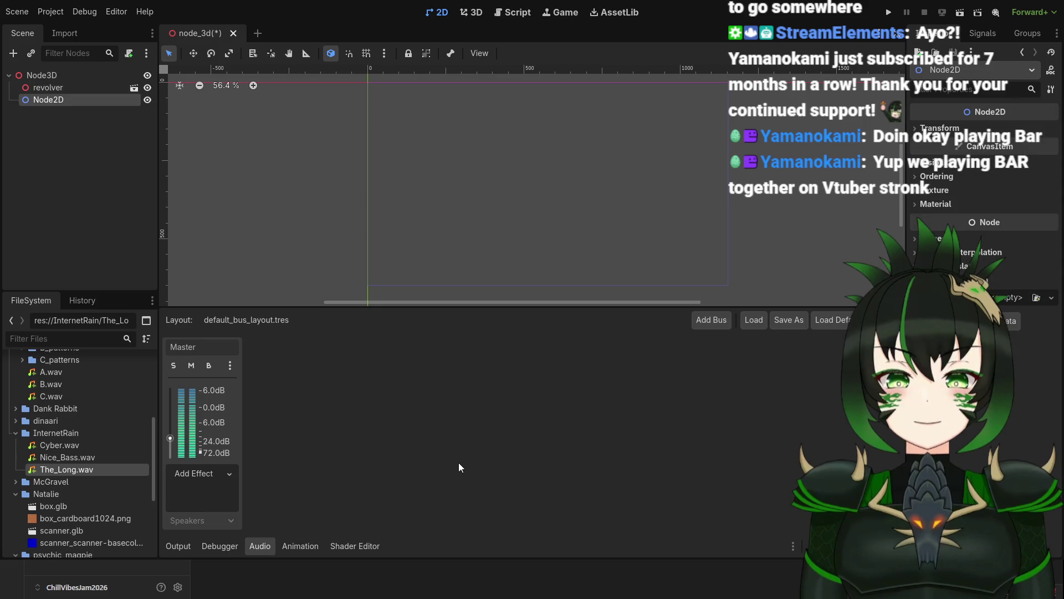
{"action": "left_click", "coordinate": [64, 101]}
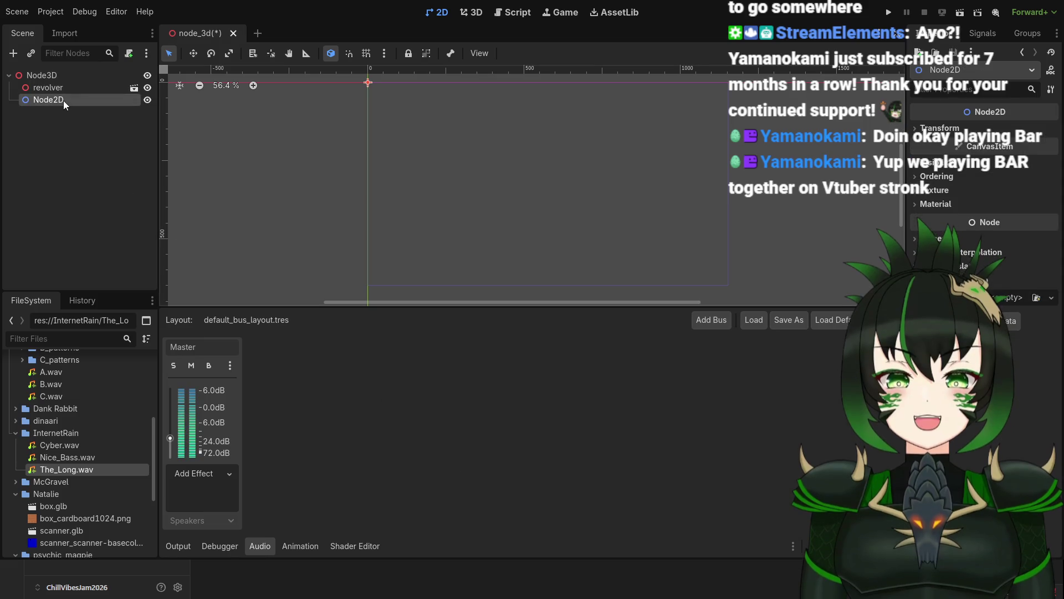
{"action": "left_click", "coordinate": [52, 77]}
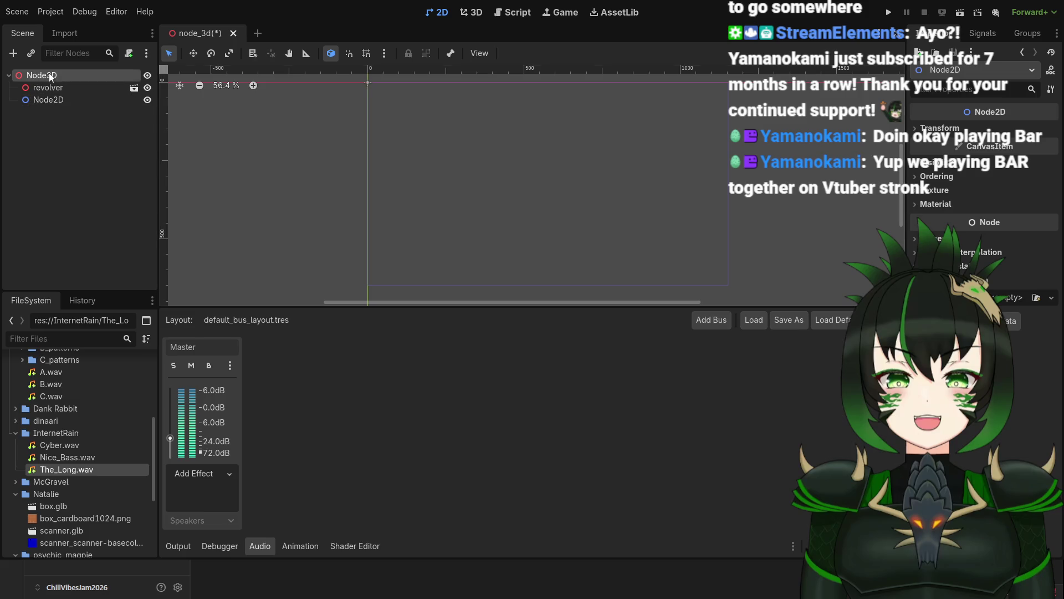
{"action": "left_click", "coordinate": [60, 101]}
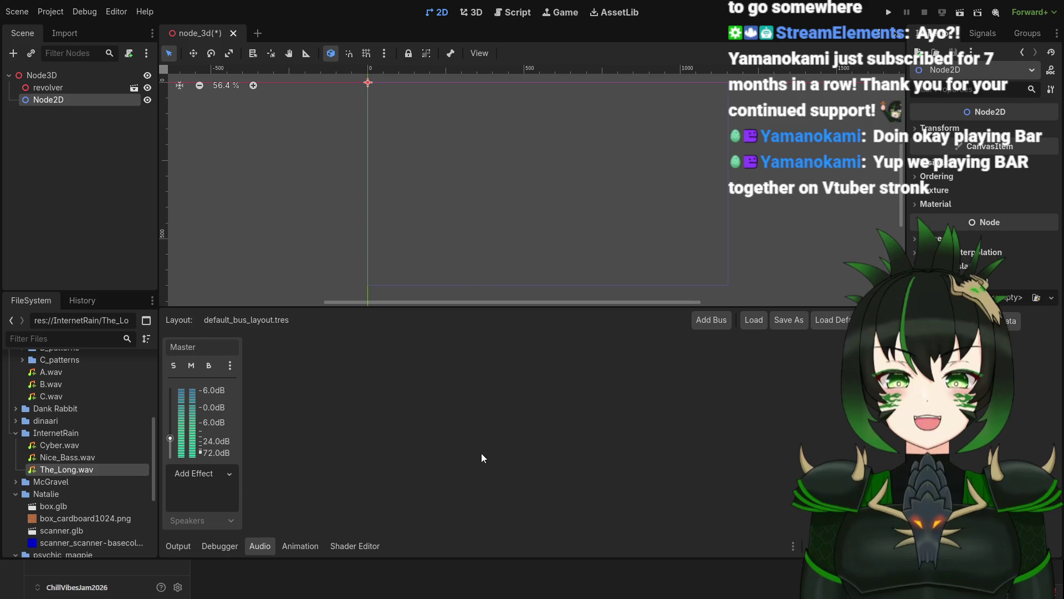
{"action": "key", "text": "ctrl+v"}
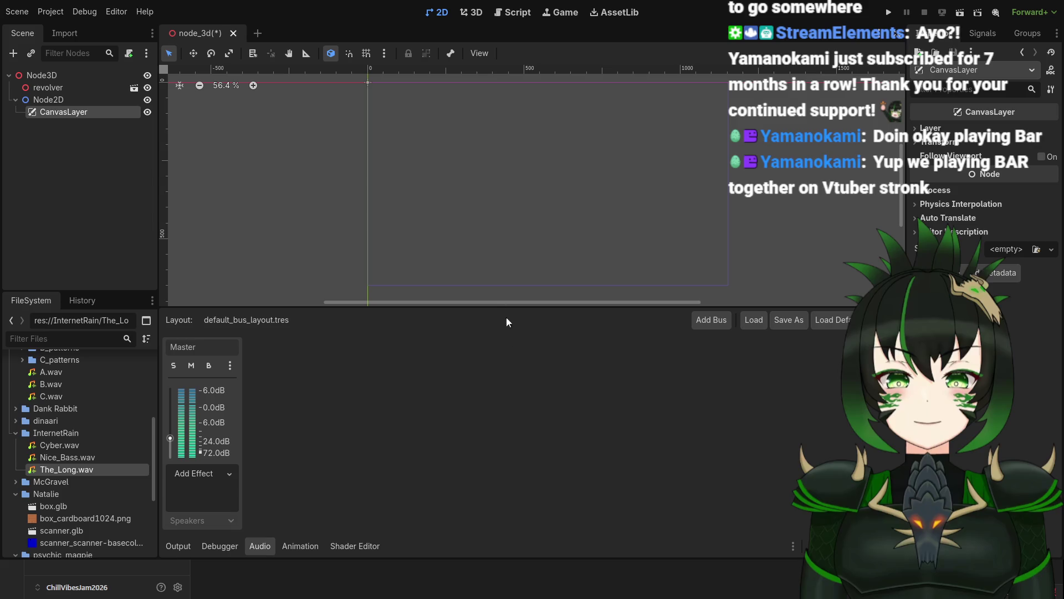
Step: Add a Label under the CanvasLayer, enlarge its box and move it to the viewport's bottom-right
{"action": "key", "text": "ctrl+v"}
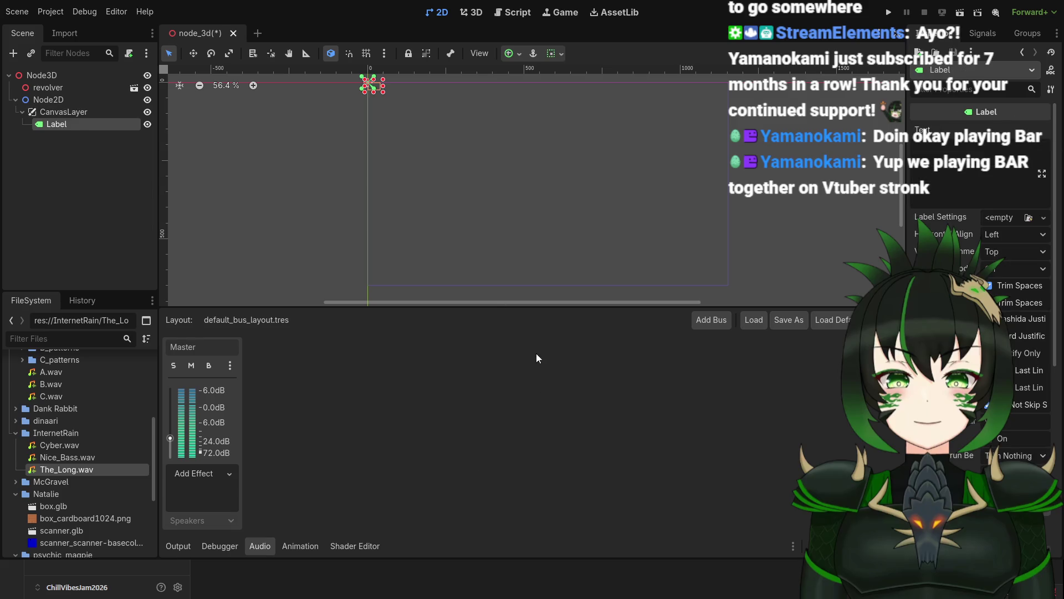
{"action": "left_click_drag", "start_coordinate": [383, 93], "coordinate": [442, 131]}
{"action": "mouse_move", "coordinate": [406, 96]}
{"action": "left_mouse_down"}
{"action": "mouse_move", "coordinate": [459, 133]}
{"action": "mouse_move", "coordinate": [685, 241]}
{"action": "mouse_move", "coordinate": [709, 301]}
{"action": "mouse_move", "coordinate": [681, 301]}
{"action": "mouse_move", "coordinate": [673, 261]}
{"action": "mouse_move", "coordinate": [687, 245]}
{"action": "mouse_move", "coordinate": [699, 252]}
{"action": "left_mouse_up"}
Step: Set the Label's text to '6/6'
{"action": "scroll", "coordinate": [698, 253], "scroll_direction": "up", "scroll_amount": 1}
{"action": "scroll", "coordinate": [698, 253], "scroll_direction": "down", "scroll_amount": 2}
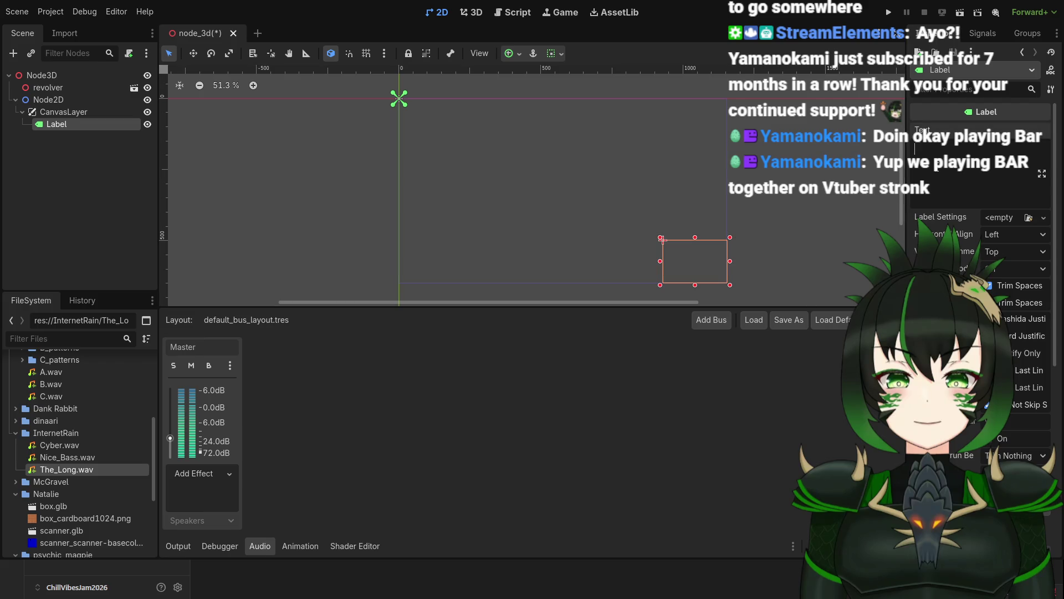
{"action": "type", "text": "6/6"}
{"action": "scroll", "coordinate": [776, 266], "scroll_direction": "up", "scroll_amount": 3}
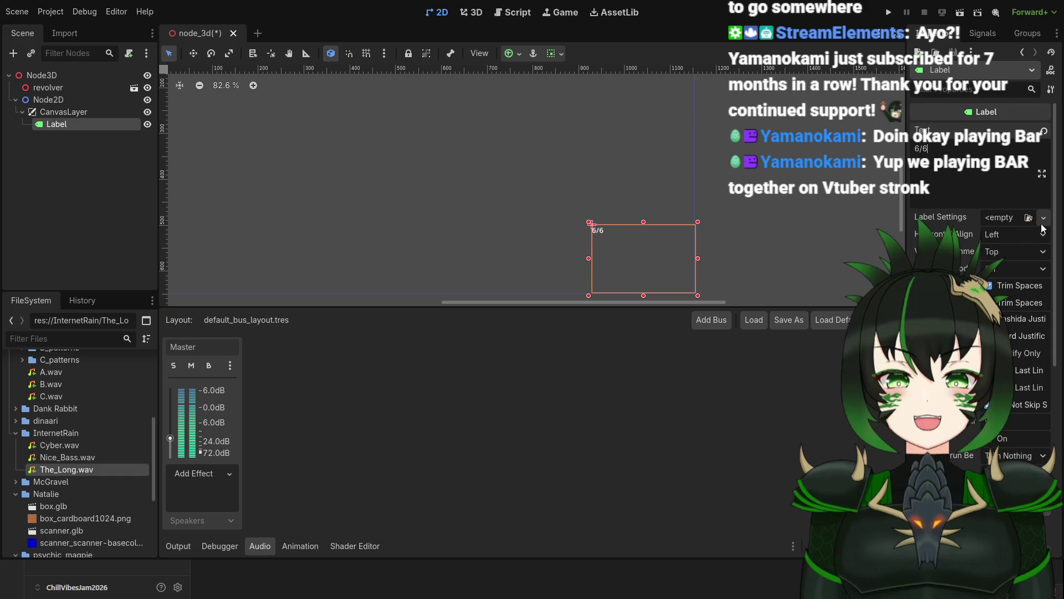
{"action": "scroll", "coordinate": [1018, 362], "scroll_direction": "down", "scroll_amount": 3}
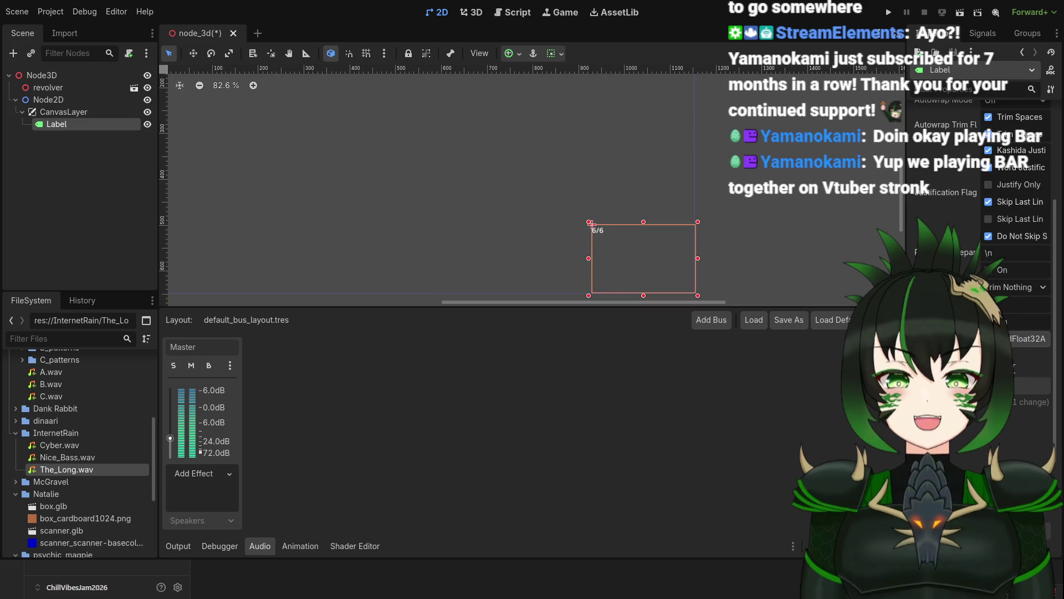
{"action": "scroll", "coordinate": [1018, 362], "scroll_direction": "down", "scroll_amount": 2}
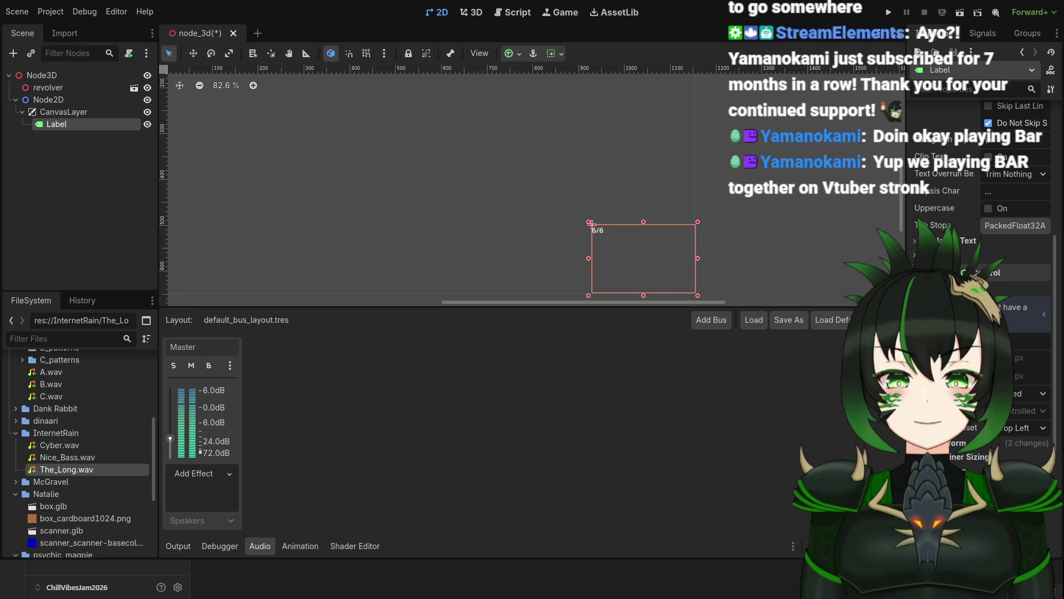
{"action": "left_click", "coordinate": [949, 443]}
{"action": "scroll", "coordinate": [949, 442], "scroll_direction": "down", "scroll_amount": 4}
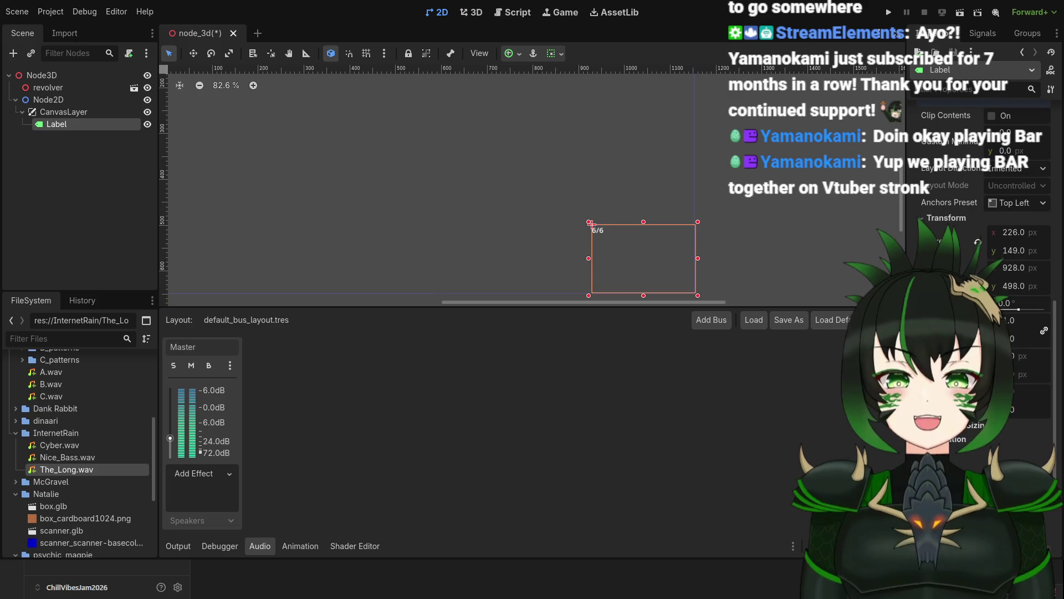
{"action": "scroll", "coordinate": [981, 277], "scroll_direction": "up", "scroll_amount": 3}
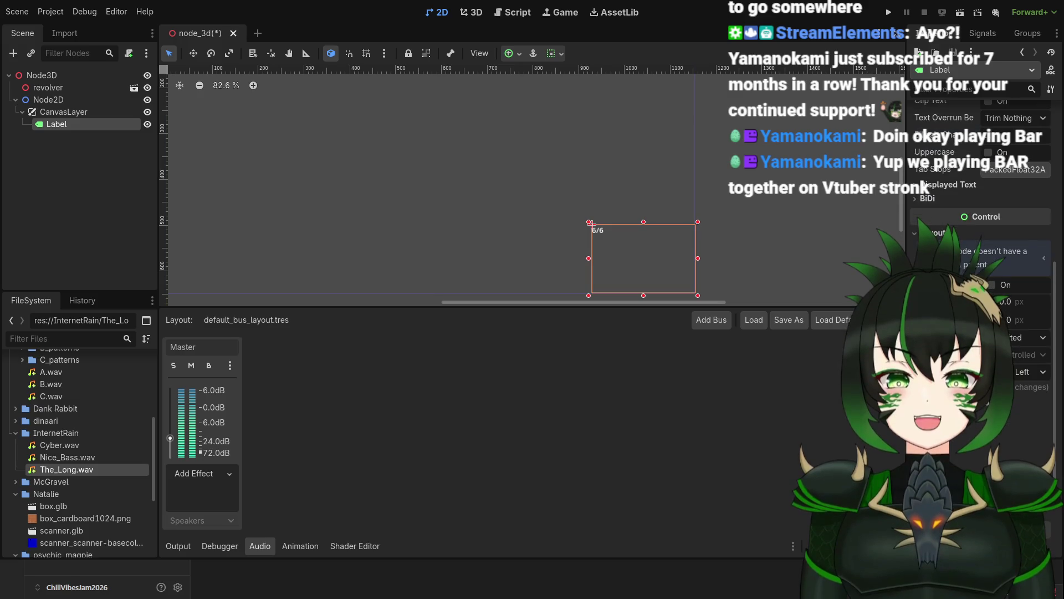
{"action": "scroll", "coordinate": [982, 222], "scroll_direction": "down", "scroll_amount": 1}
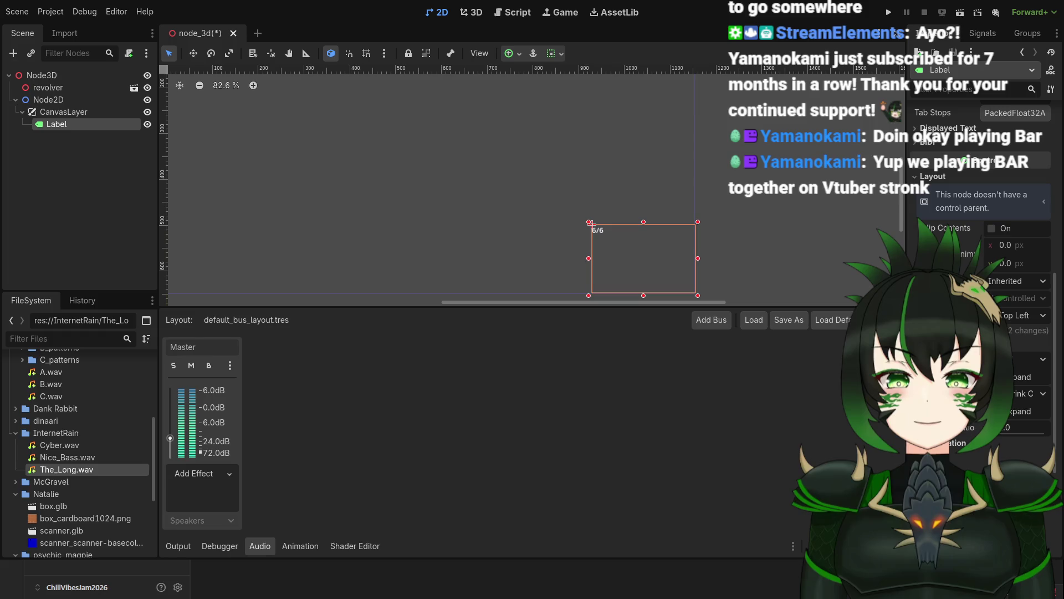
{"action": "left_click", "coordinate": [964, 345]}
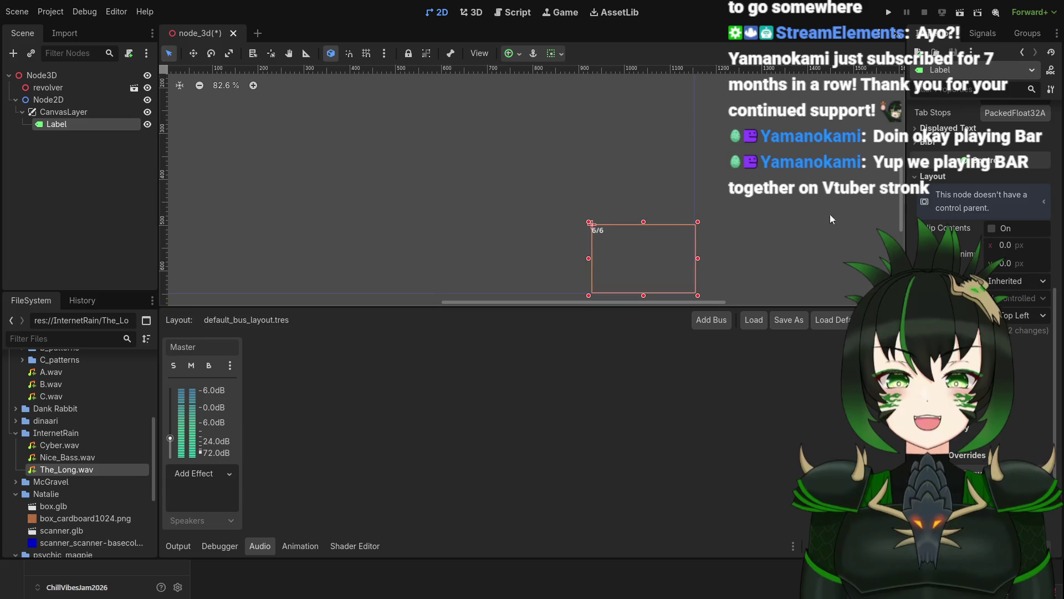
{"action": "scroll", "coordinate": [981, 222], "scroll_direction": "up", "scroll_amount": 5}
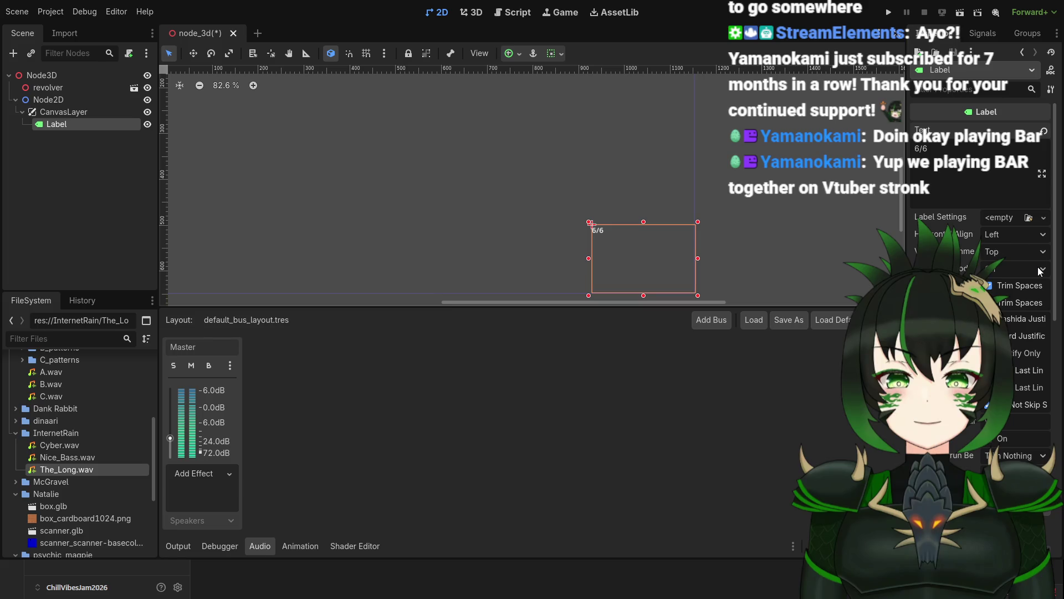
{"action": "scroll", "coordinate": [982, 277], "scroll_direction": "down", "scroll_amount": 2}
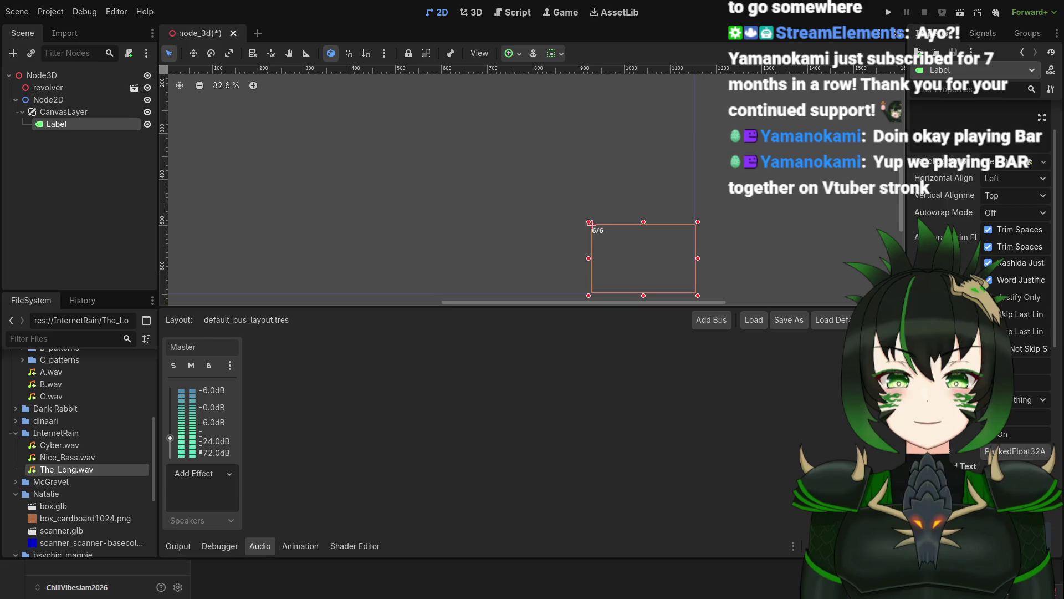
{"action": "scroll", "coordinate": [982, 277], "scroll_direction": "down", "scroll_amount": 4}
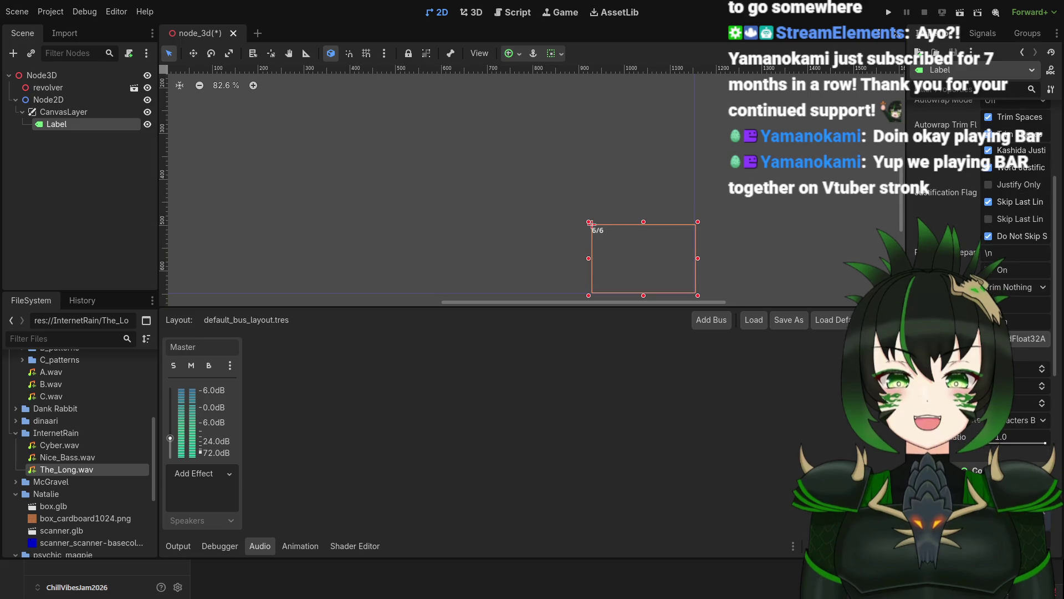
{"action": "scroll", "coordinate": [981, 276], "scroll_direction": "down", "scroll_amount": 2}
{"action": "scroll", "coordinate": [981, 277], "scroll_direction": "down", "scroll_amount": 4}
{"action": "scroll", "coordinate": [981, 277], "scroll_direction": "down", "scroll_amount": 4}
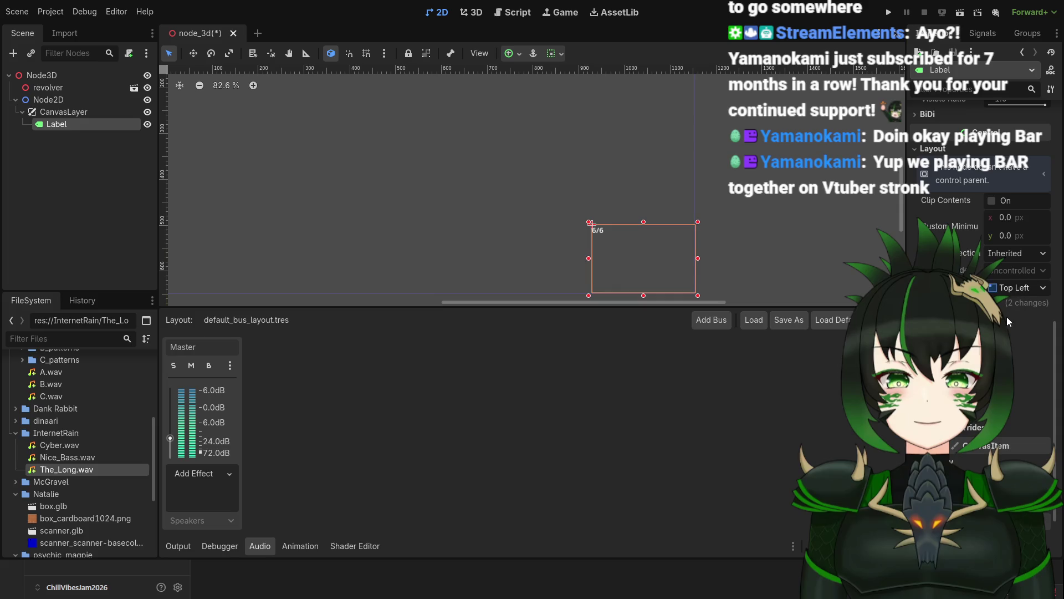
Step: Try and undo the Full Rect anchor preset, then anchor the Label to Bottom Right
{"action": "left_click", "coordinate": [1014, 532]}
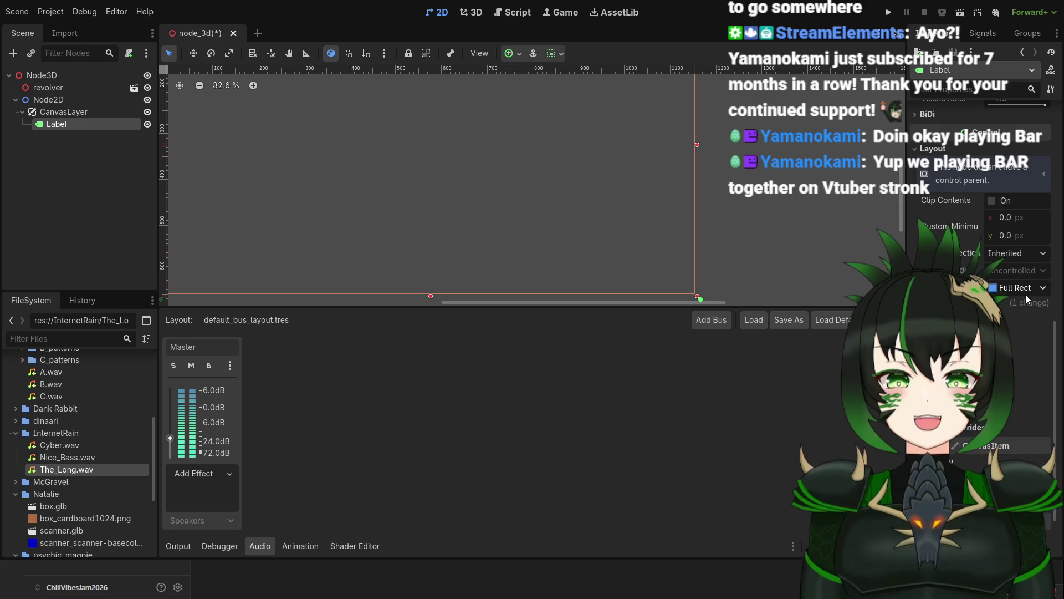
{"action": "key", "text": "ctrl+z"}
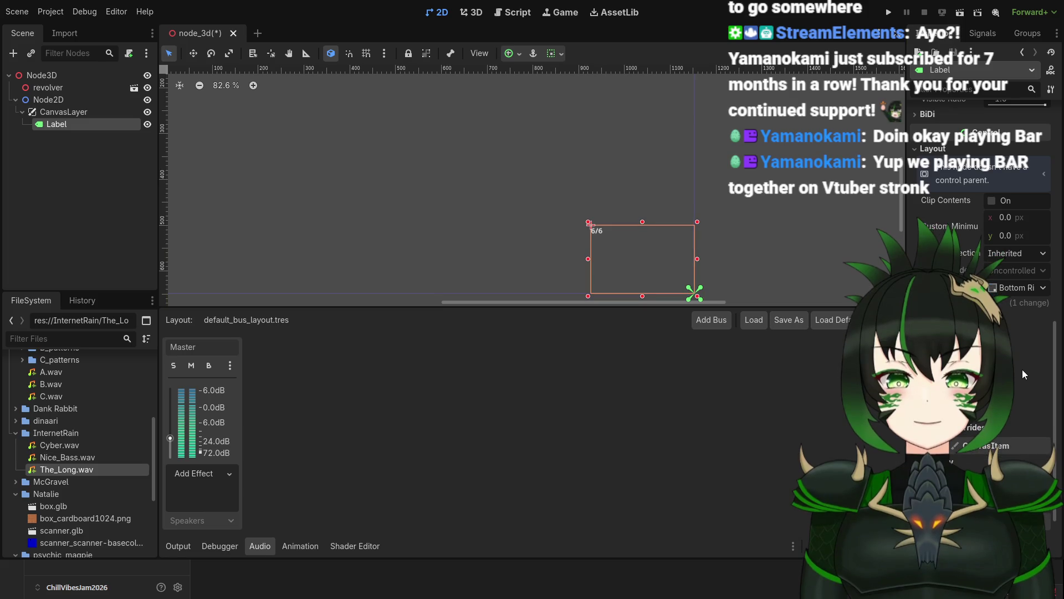
{"action": "left_click", "coordinate": [979, 270]}
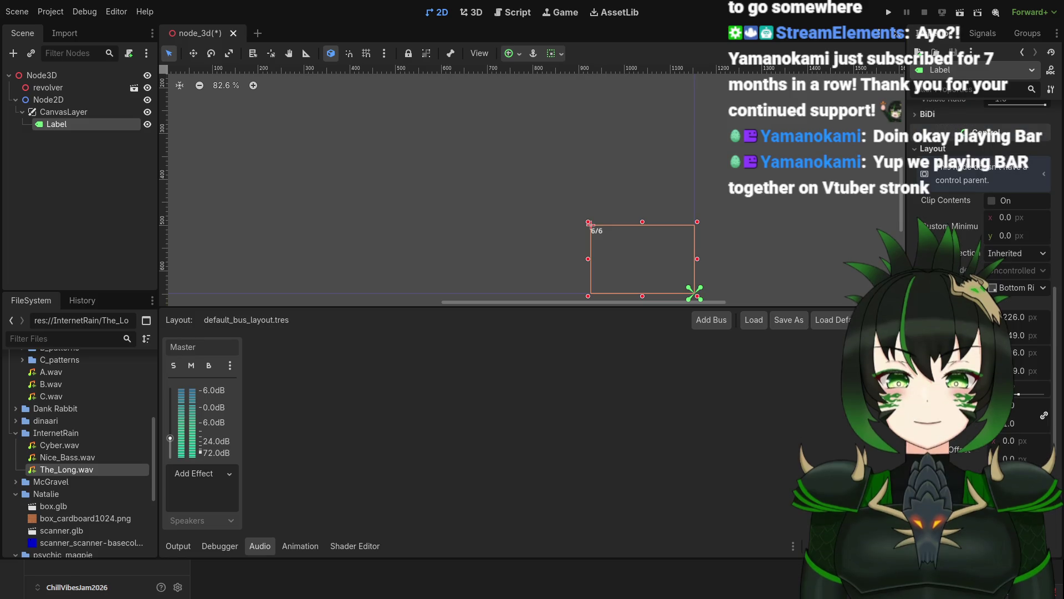
{"action": "scroll", "coordinate": [981, 222], "scroll_direction": "up", "scroll_amount": 8}
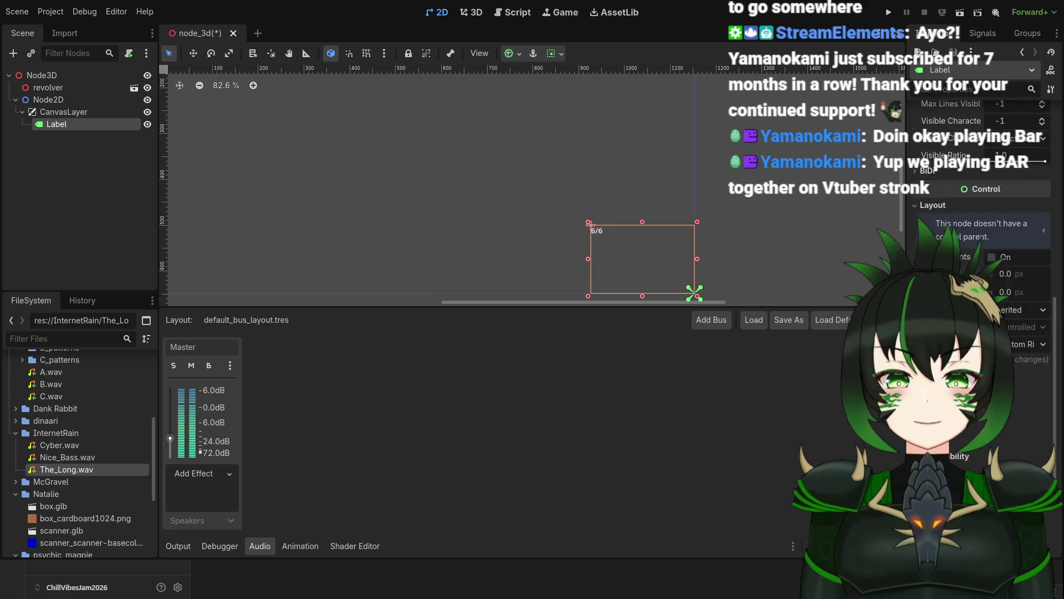
Step: Set the 6/6 Label's Horizontal Alignment to Right and Vertical Alignment to Bottom
{"action": "scroll", "coordinate": [1005, 246], "scroll_direction": "up", "scroll_amount": 5}
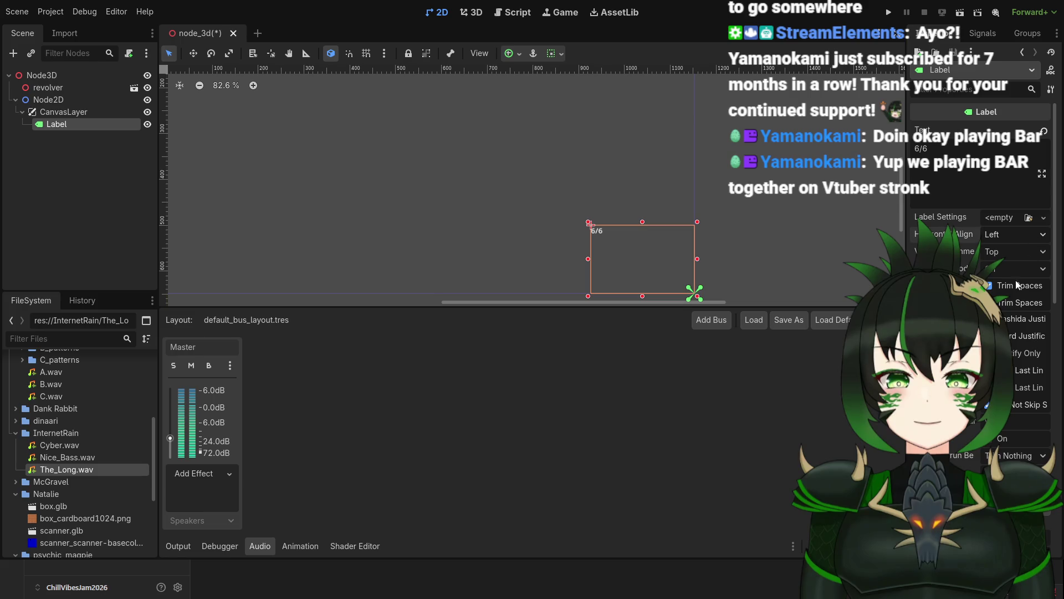
{"action": "left_click", "coordinate": [1014, 233]}
{"action": "left_click", "coordinate": [1015, 275]}
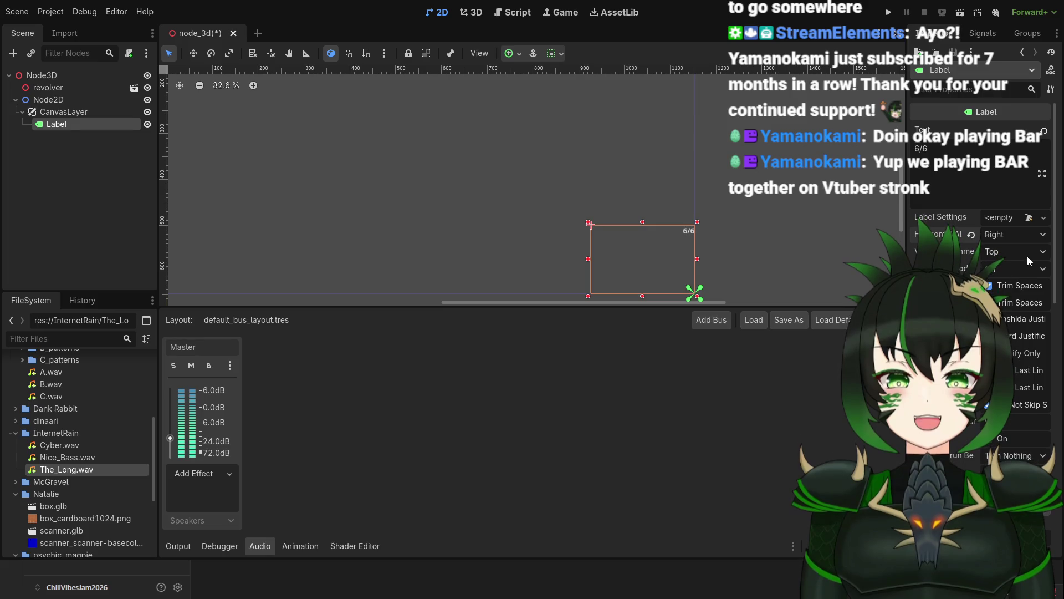
{"action": "left_click", "coordinate": [1029, 255]}
{"action": "left_click", "coordinate": [1016, 294]}
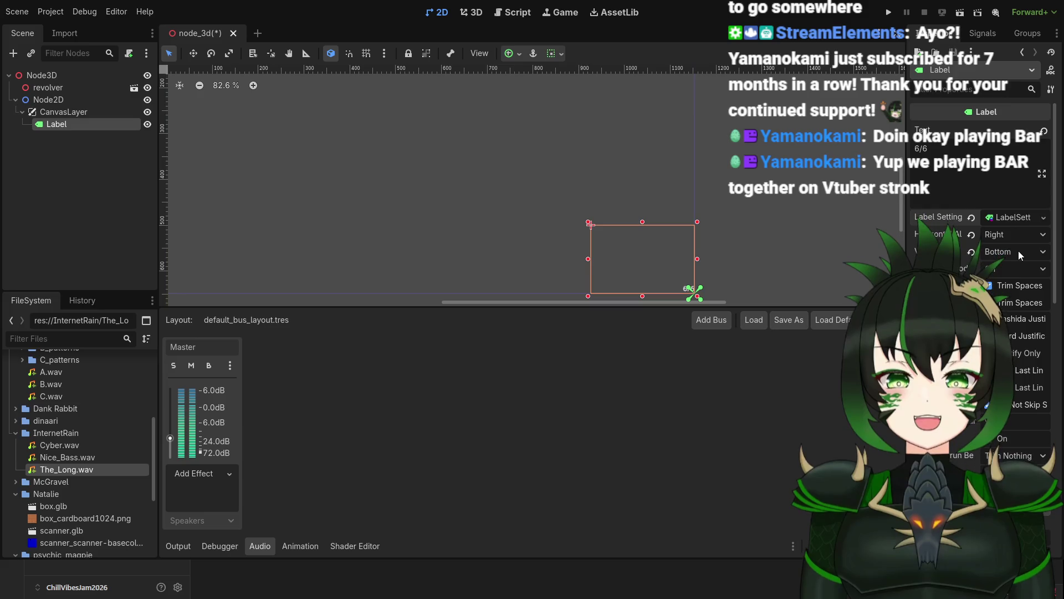
Step: Give the Label a new LabelSettings resource and enter a larger font size
{"action": "left_click", "coordinate": [1008, 220]}
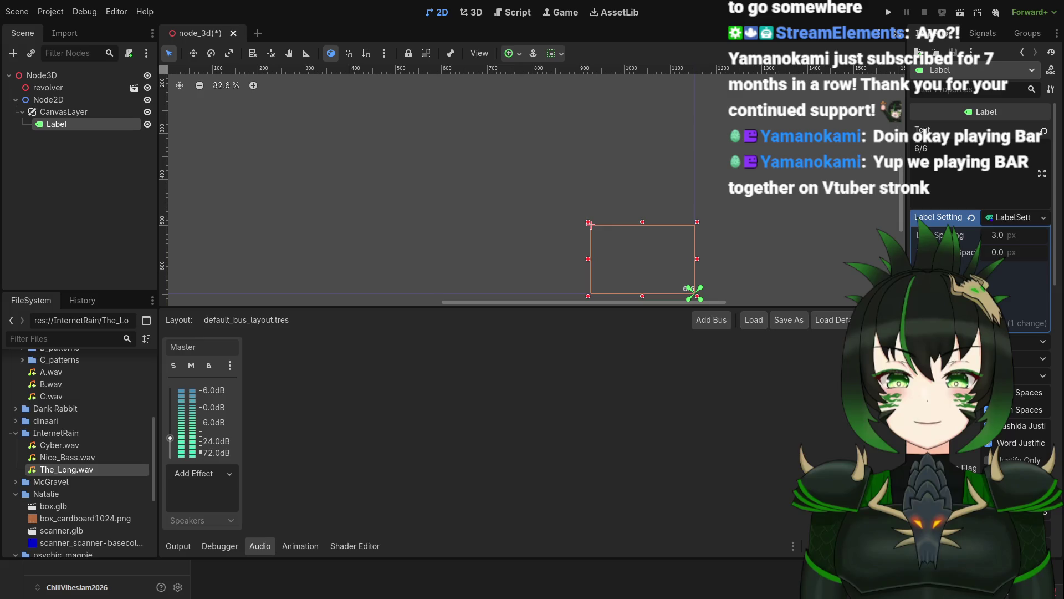
{"action": "left_click", "coordinate": [989, 270]}
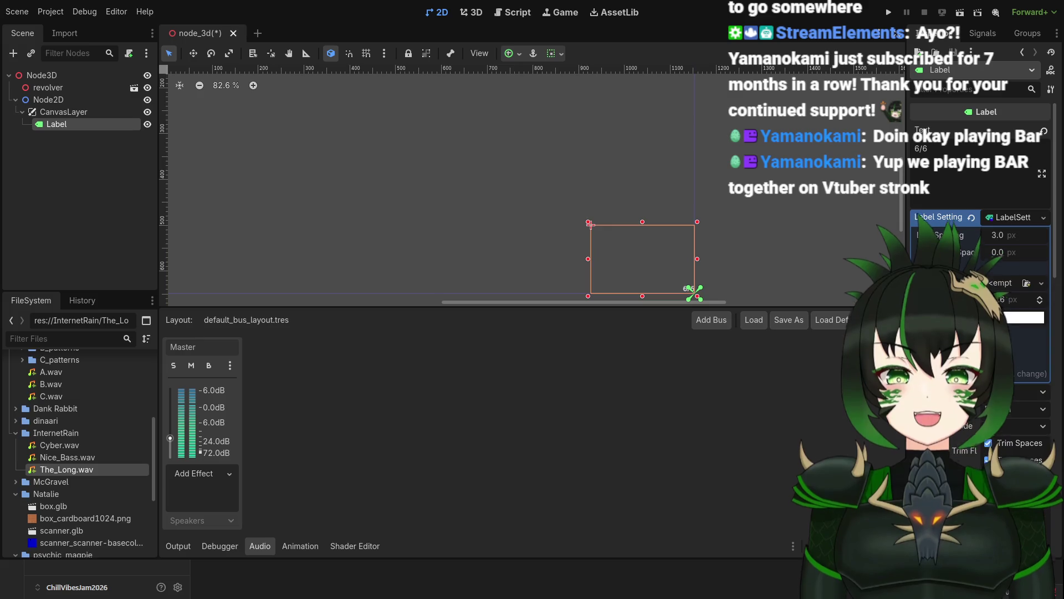
{"action": "left_click", "coordinate": [1006, 301]}
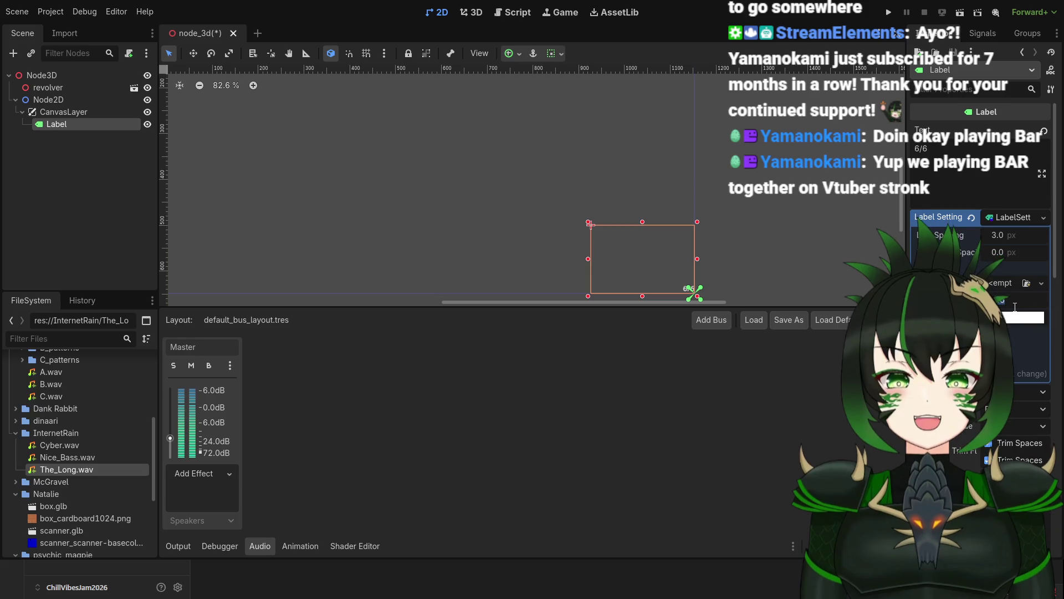
{"action": "key", "text": "Return"}
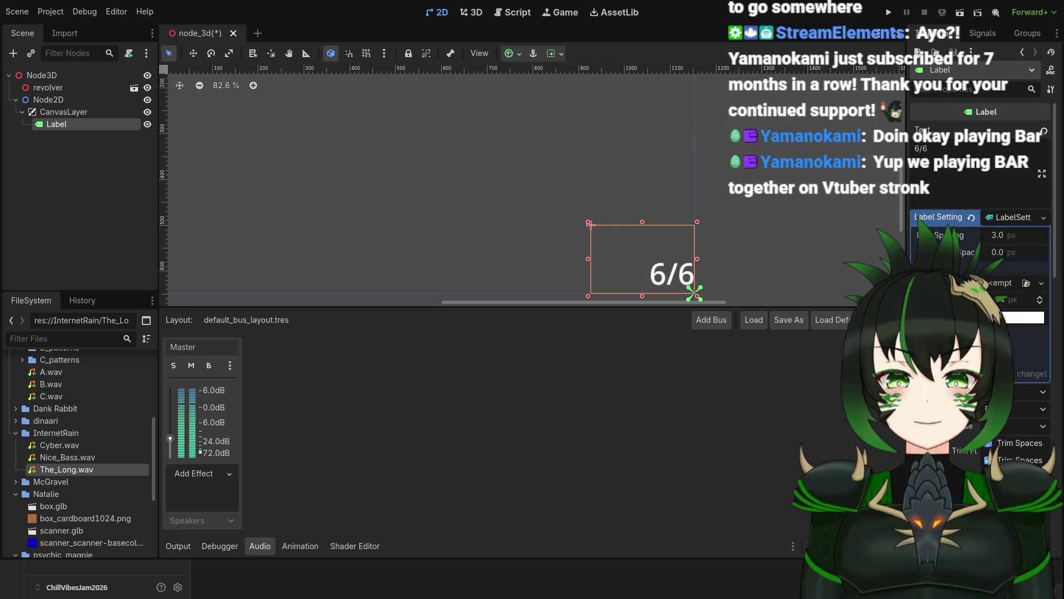
{"action": "scroll", "coordinate": [724, 219], "scroll_direction": "down", "scroll_amount": 2}
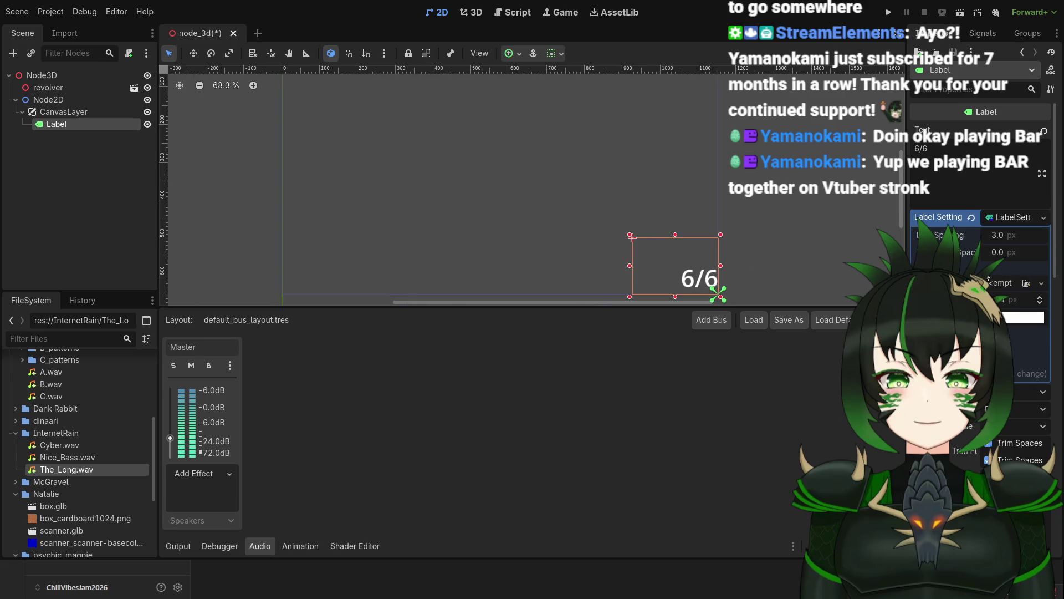
{"action": "scroll", "coordinate": [981, 222], "scroll_direction": "down", "scroll_amount": 10}
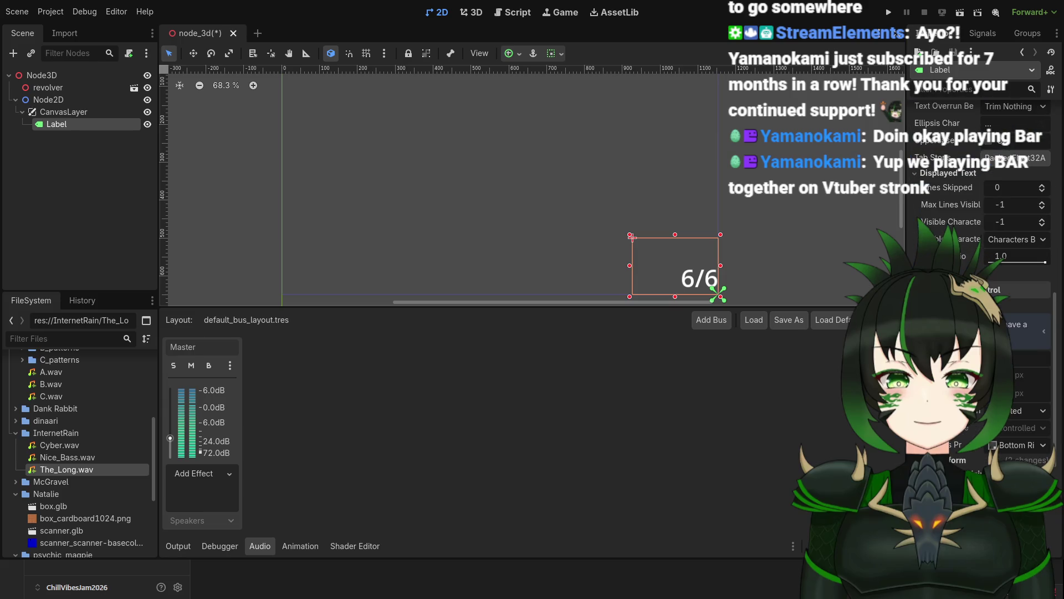
{"action": "scroll", "coordinate": [981, 250], "scroll_direction": "down", "scroll_amount": 5}
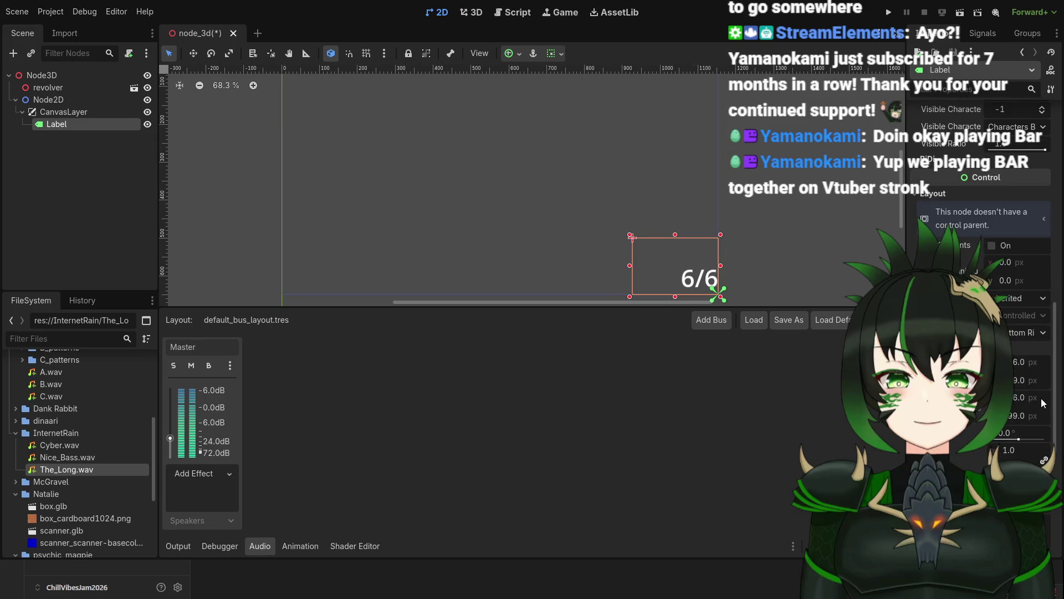
{"action": "scroll", "coordinate": [981, 249], "scroll_direction": "up", "scroll_amount": 10}
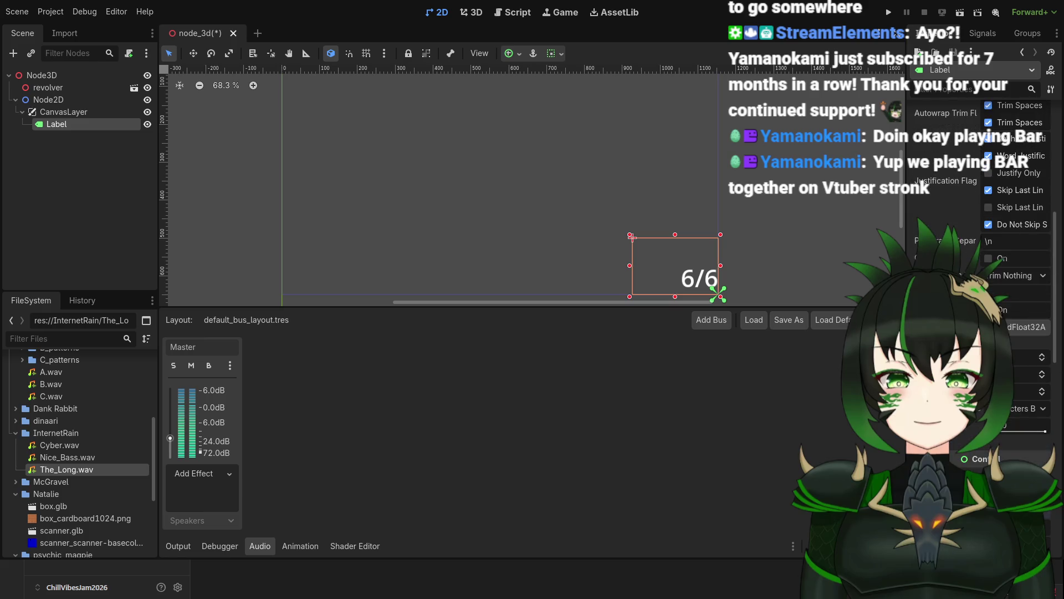
{"action": "scroll", "coordinate": [980, 249], "scroll_direction": "up", "scroll_amount": 6}
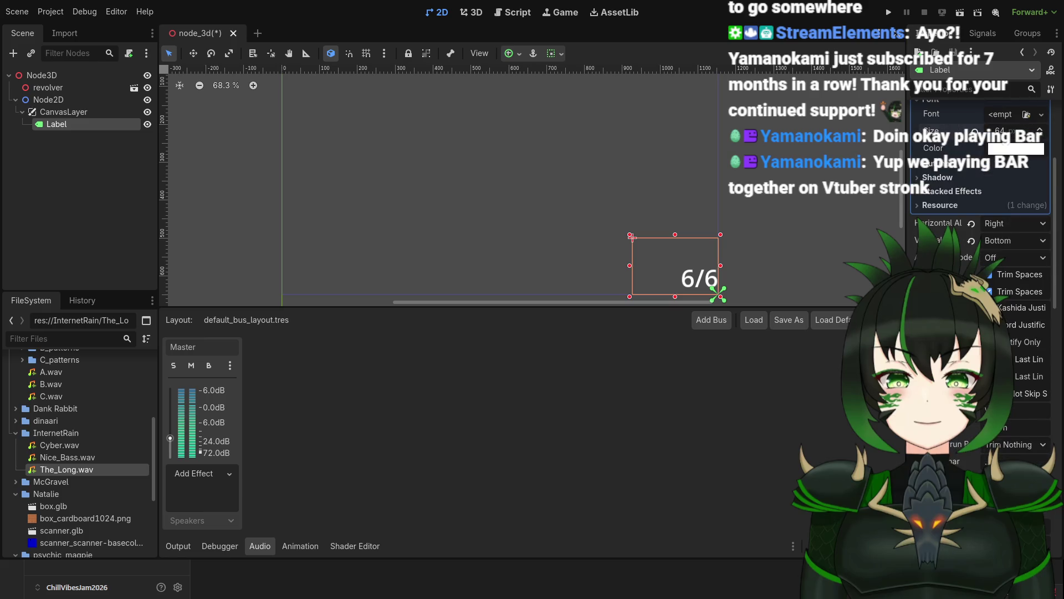
{"action": "scroll", "coordinate": [981, 250], "scroll_direction": "up", "scroll_amount": 4}
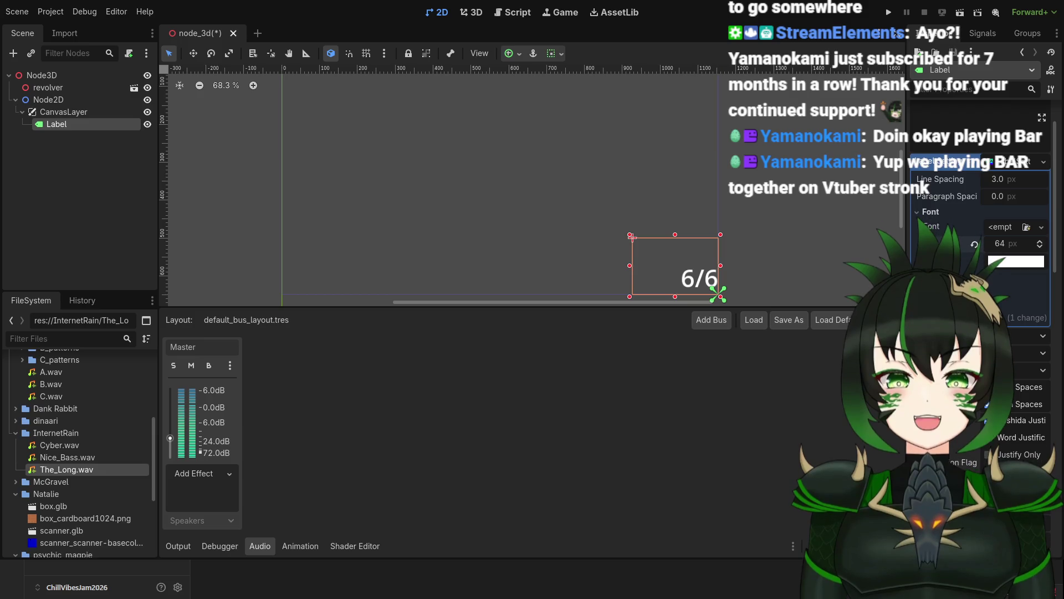
{"action": "scroll", "coordinate": [981, 250], "scroll_direction": "down", "scroll_amount": 5}
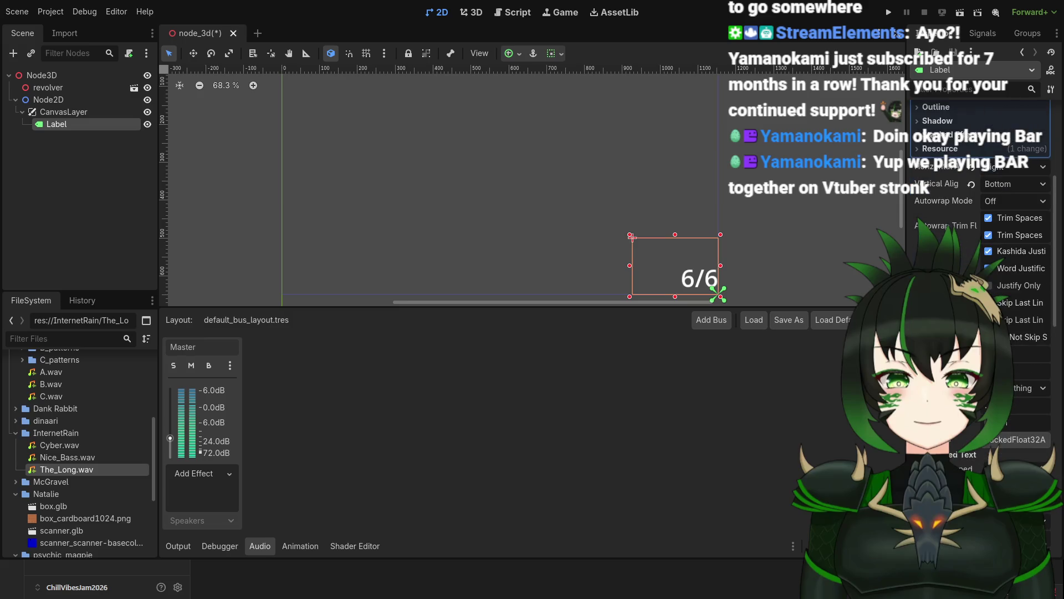
{"action": "scroll", "coordinate": [982, 223], "scroll_direction": "down", "scroll_amount": 5}
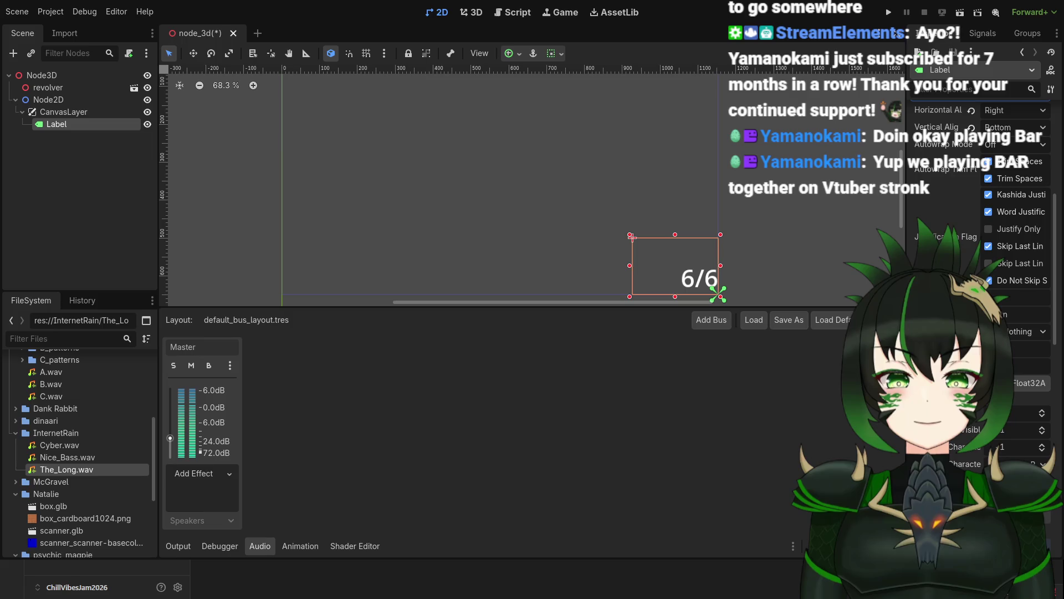
{"action": "scroll", "coordinate": [981, 277], "scroll_direction": "down", "scroll_amount": 7}
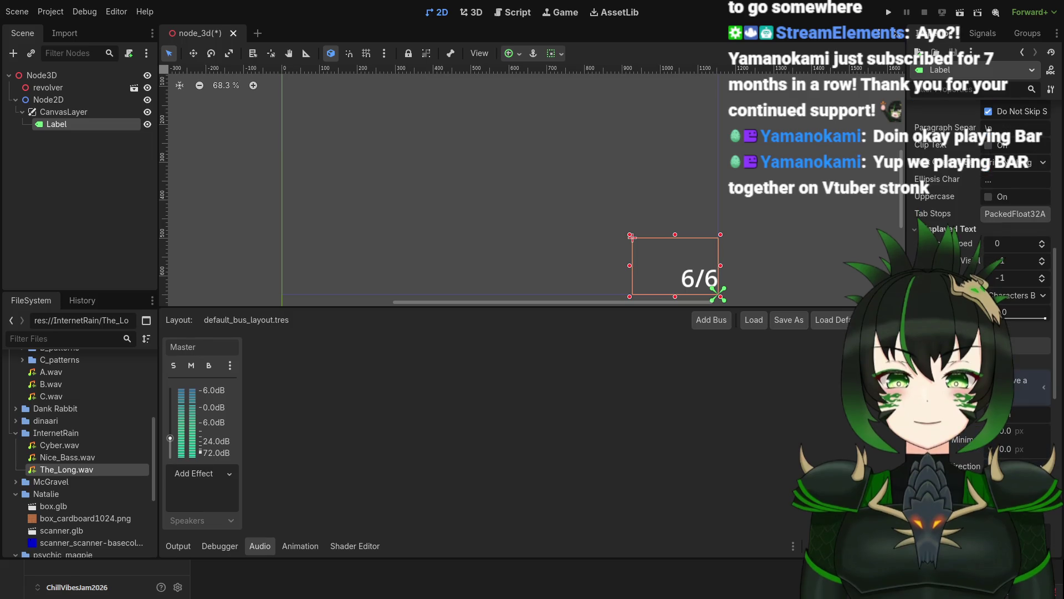
{"action": "scroll", "coordinate": [982, 249], "scroll_direction": "down", "scroll_amount": 3}
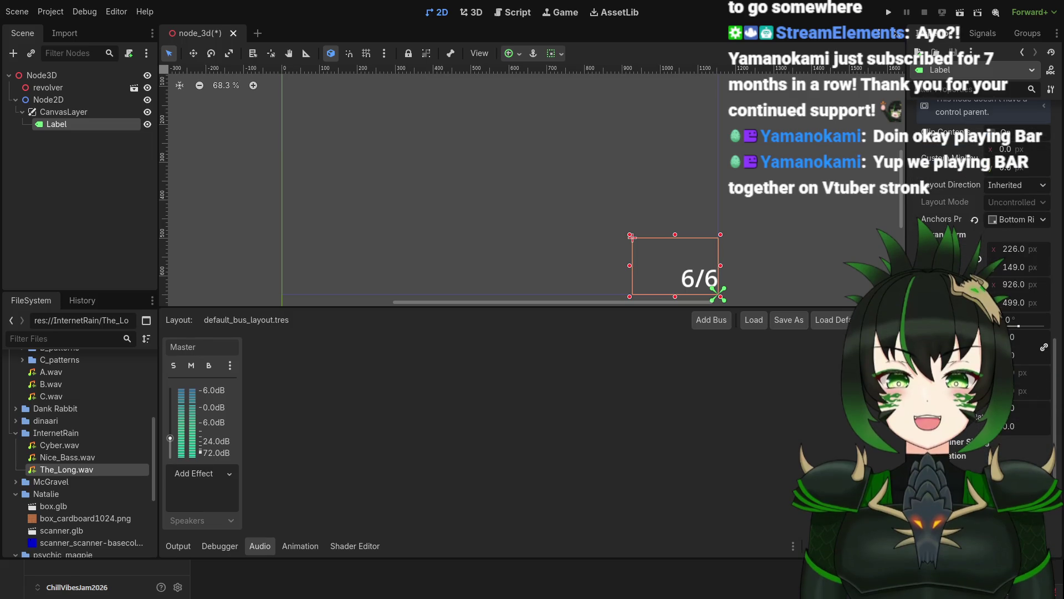
{"action": "left_click", "coordinate": [965, 441]}
{"action": "scroll", "coordinate": [980, 277], "scroll_direction": "down", "scroll_amount": 2}
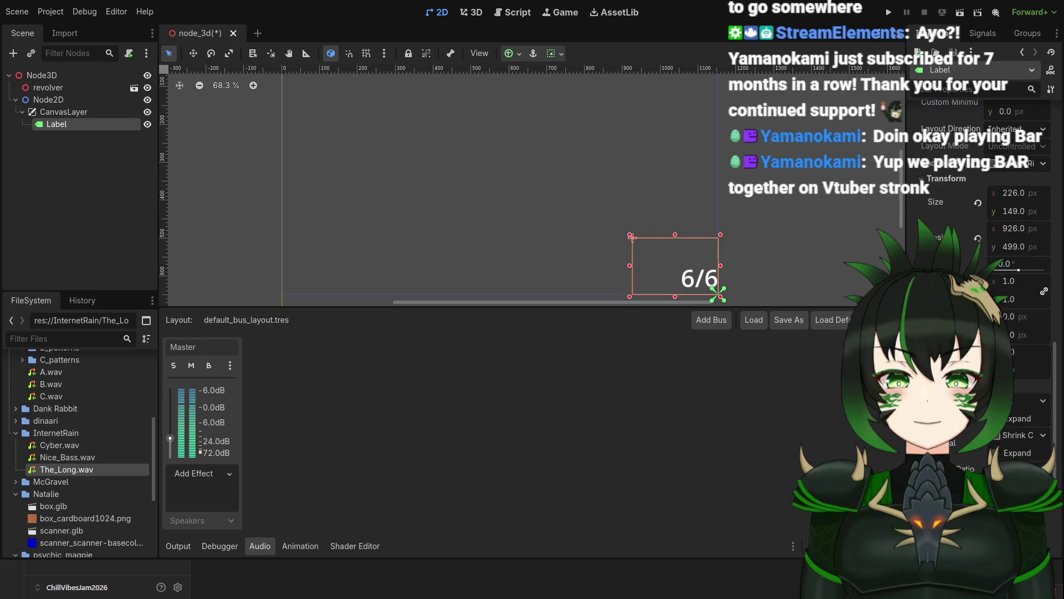
{"action": "scroll", "coordinate": [982, 277], "scroll_direction": "down", "scroll_amount": 4}
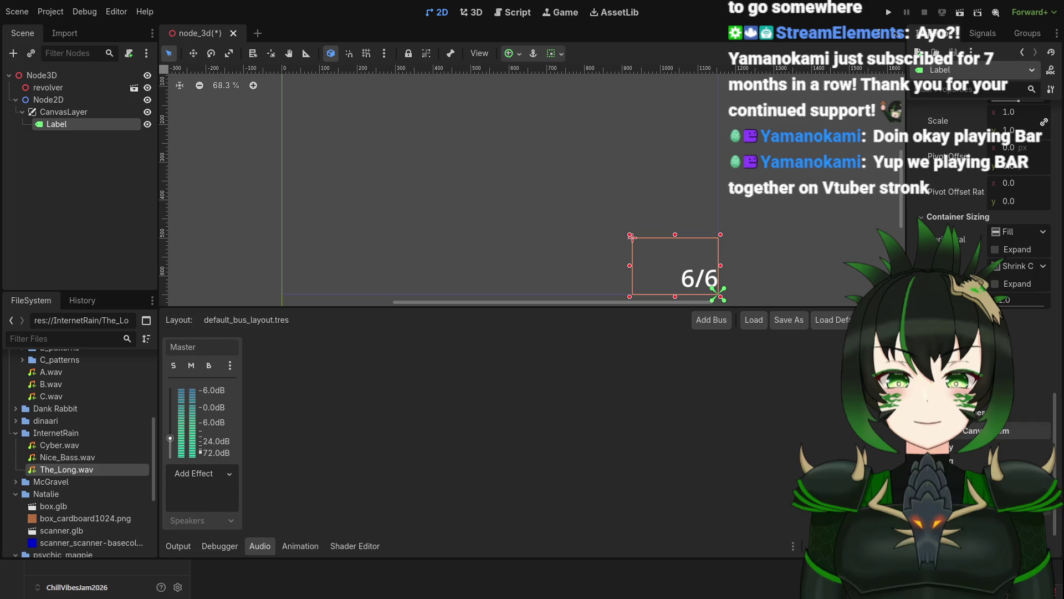
{"action": "left_click", "coordinate": [958, 396]}
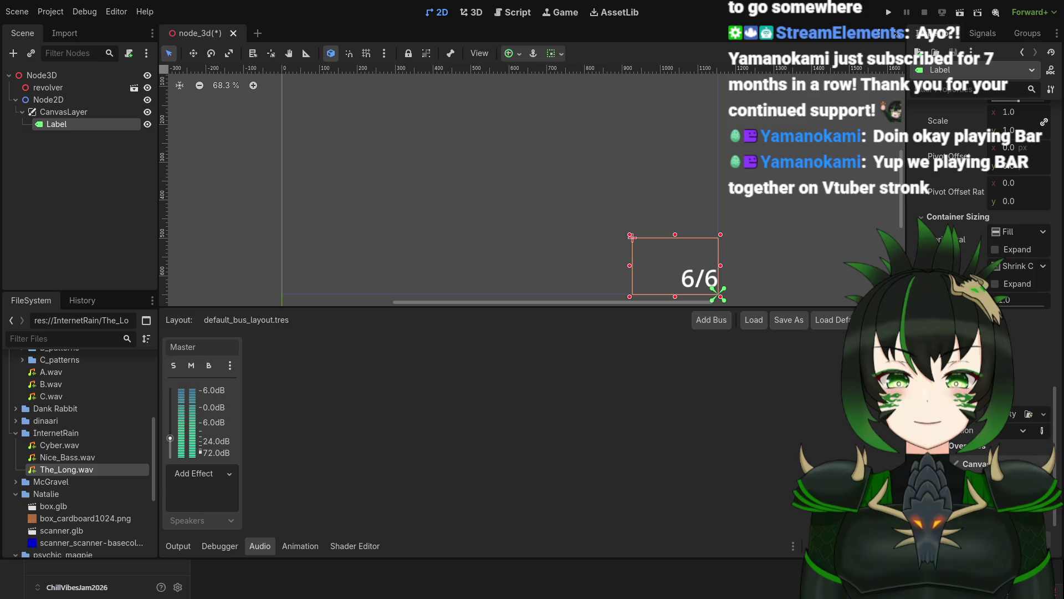
{"action": "scroll", "coordinate": [998, 430], "scroll_direction": "down", "scroll_amount": 1}
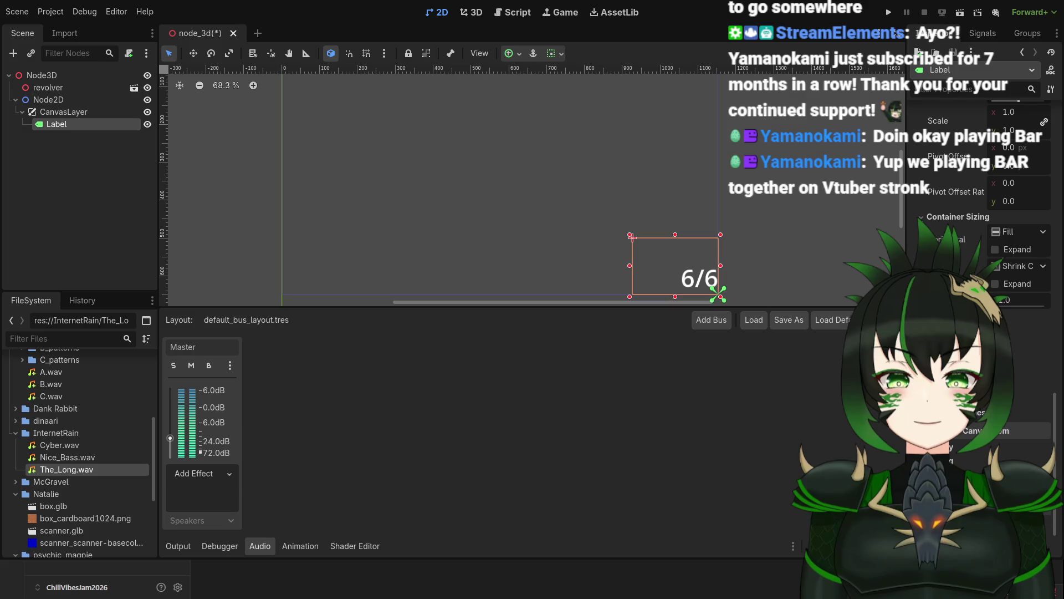
{"action": "scroll", "coordinate": [966, 435], "scroll_direction": "up", "scroll_amount": 5}
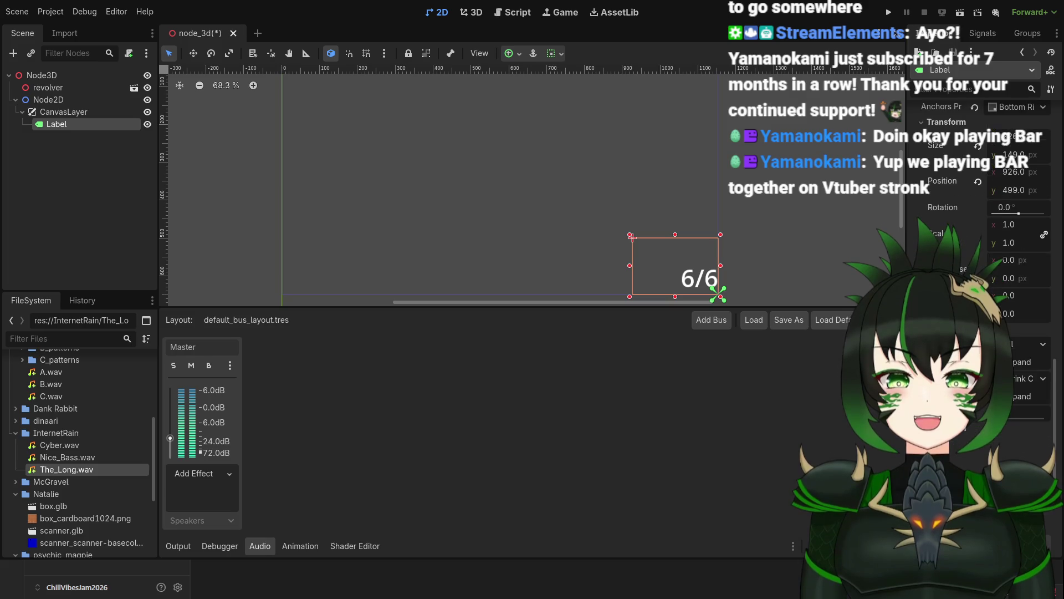
{"action": "scroll", "coordinate": [965, 435], "scroll_direction": "up", "scroll_amount": 3}
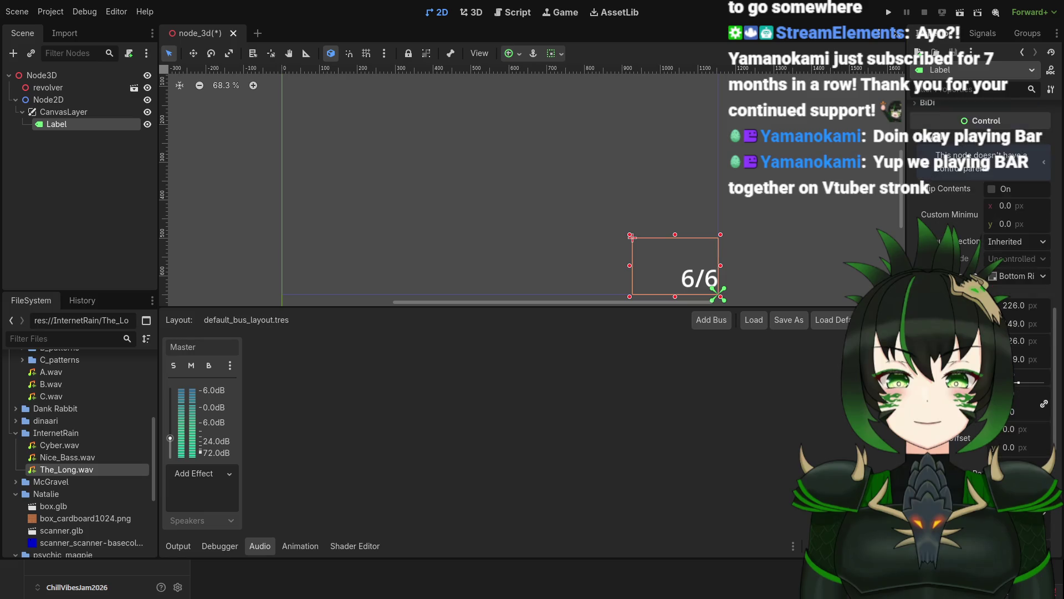
{"action": "scroll", "coordinate": [966, 435], "scroll_direction": "up", "scroll_amount": 2}
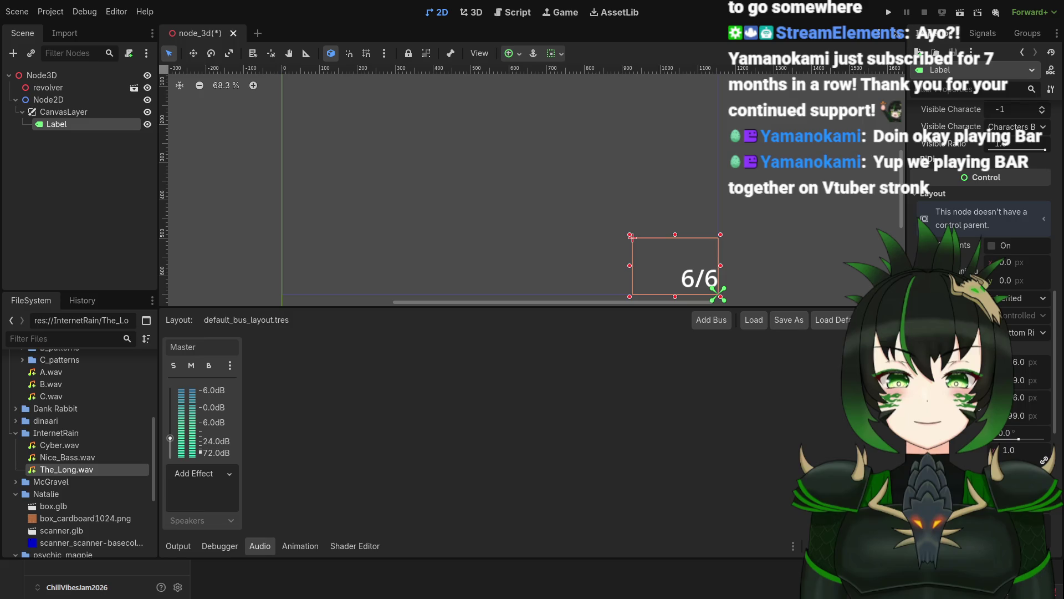
{"action": "scroll", "coordinate": [982, 332], "scroll_direction": "up", "scroll_amount": 8}
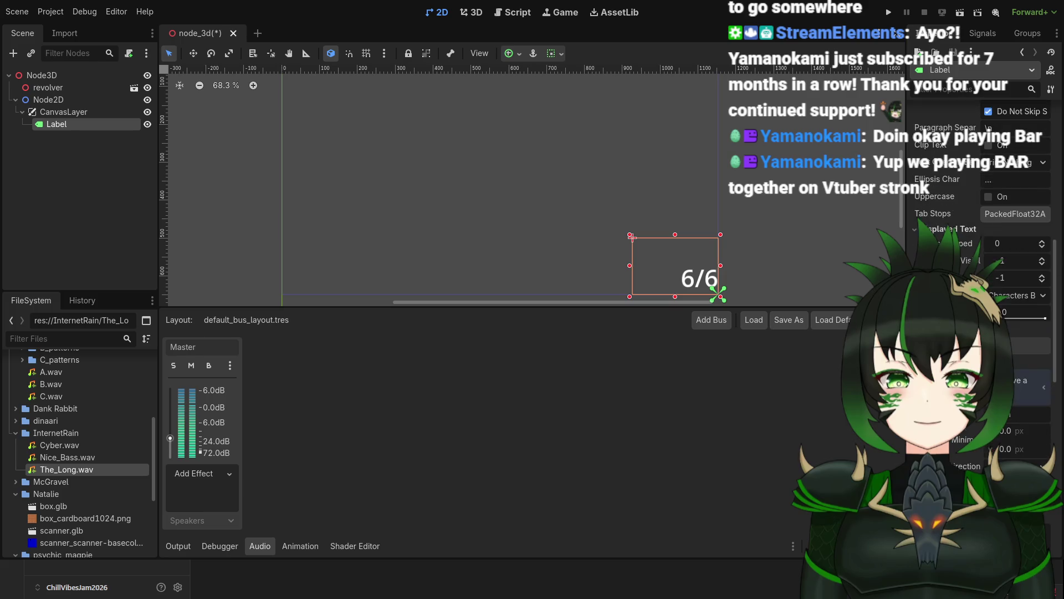
{"action": "scroll", "coordinate": [981, 277], "scroll_direction": "up", "scroll_amount": 3}
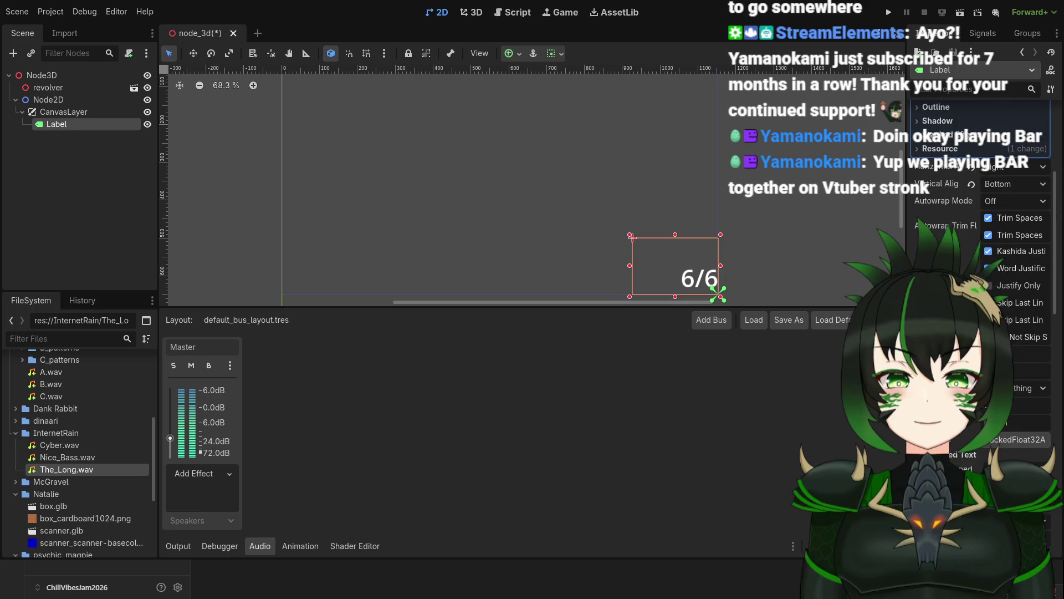
{"action": "scroll", "coordinate": [992, 283], "scroll_direction": "up", "scroll_amount": 5}
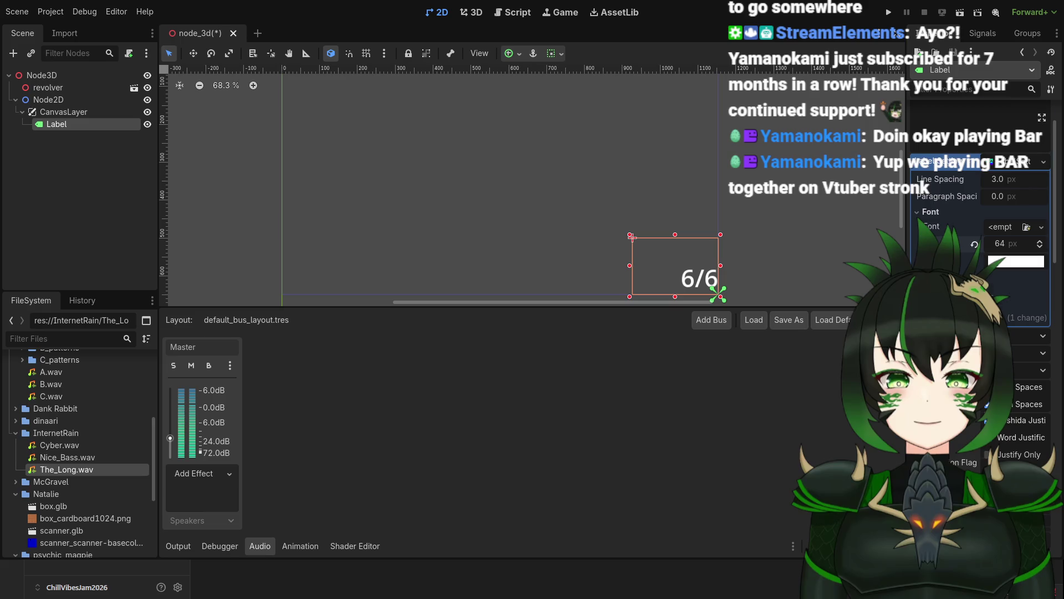
{"action": "scroll", "coordinate": [946, 222], "scroll_direction": "down", "scroll_amount": 5}
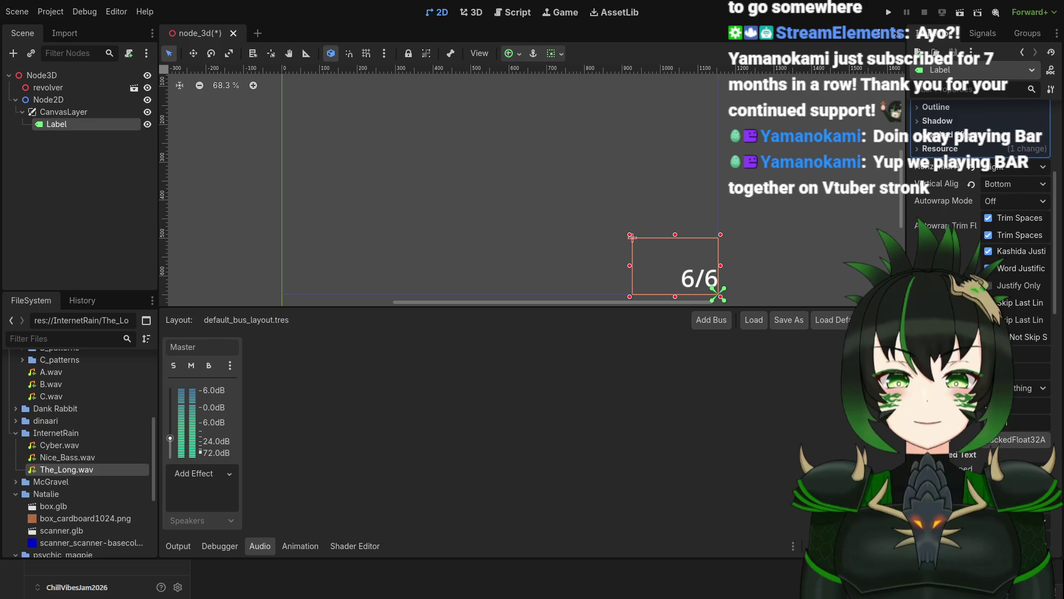
{"action": "scroll", "coordinate": [980, 222], "scroll_direction": "down", "scroll_amount": 3}
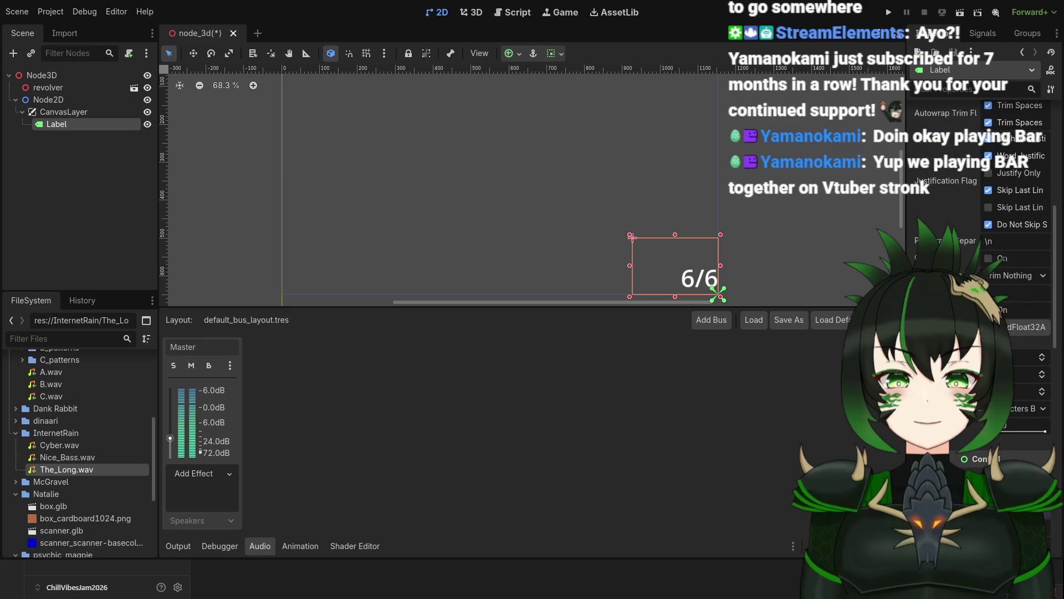
{"action": "scroll", "coordinate": [981, 250], "scroll_direction": "down", "scroll_amount": 10}
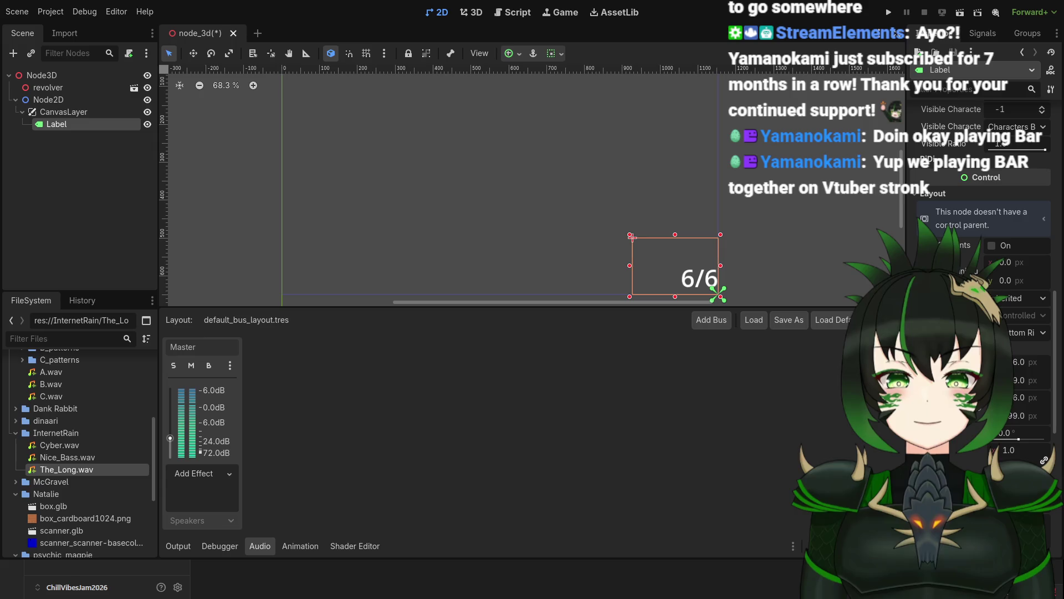
{"action": "scroll", "coordinate": [981, 249], "scroll_direction": "down", "scroll_amount": 5}
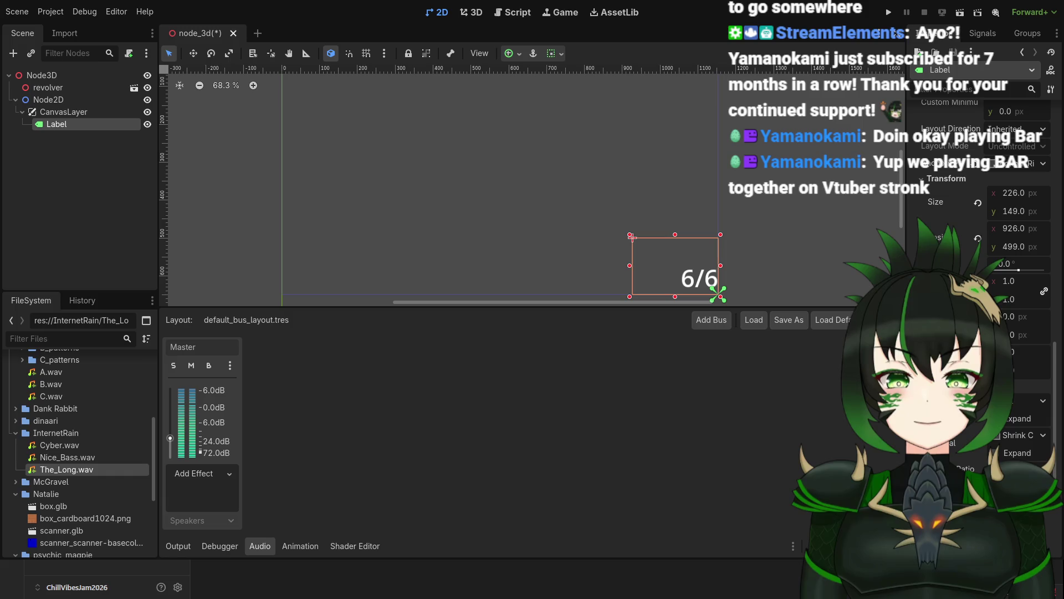
{"action": "scroll", "coordinate": [980, 249], "scroll_direction": "down", "scroll_amount": 2}
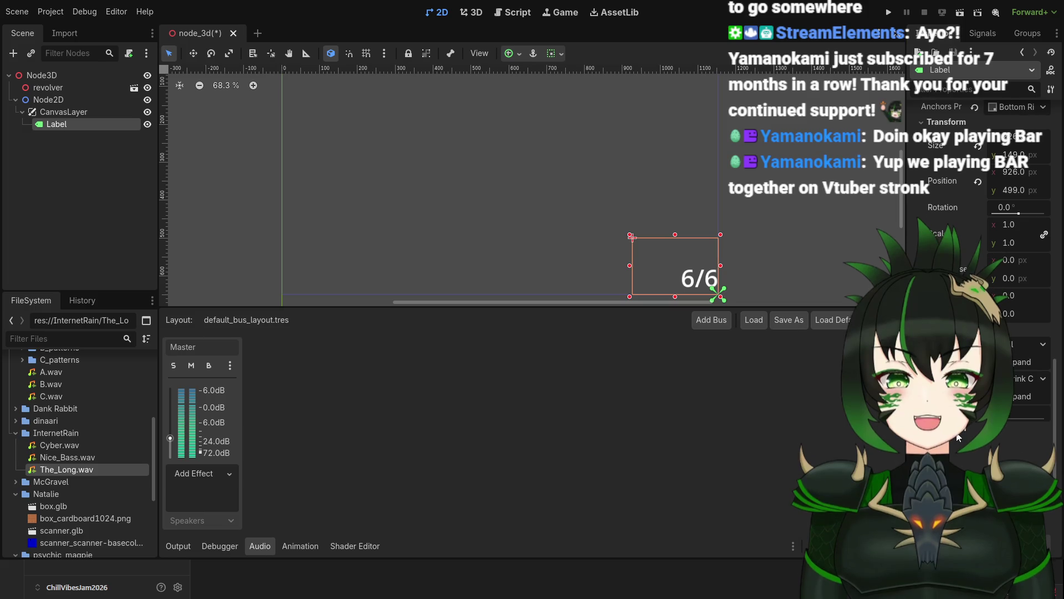
{"action": "scroll", "coordinate": [958, 438], "scroll_direction": "down", "scroll_amount": 4}
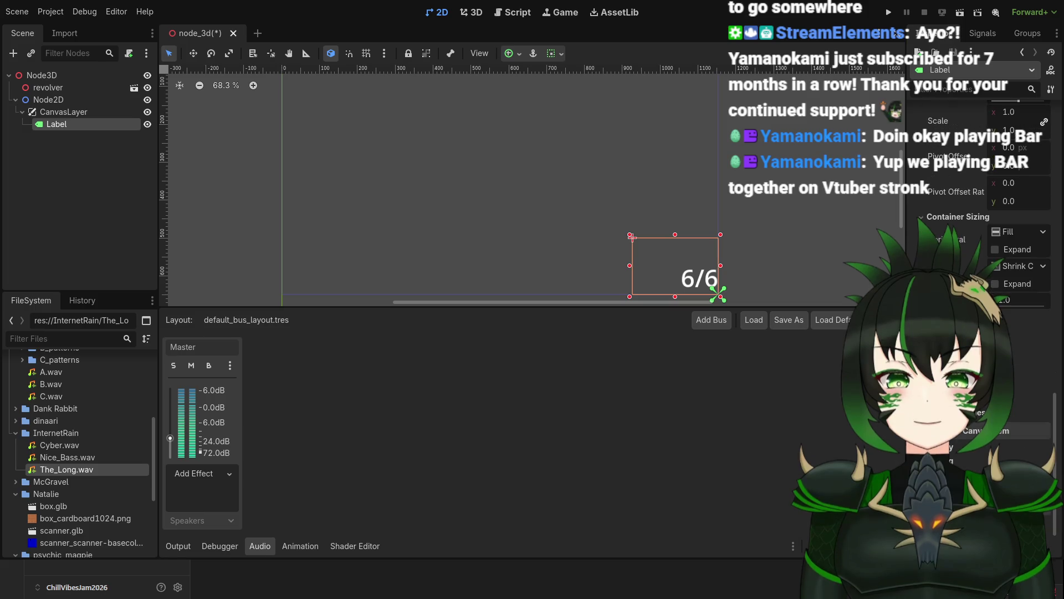
{"action": "scroll", "coordinate": [982, 222], "scroll_direction": "down", "scroll_amount": 2}
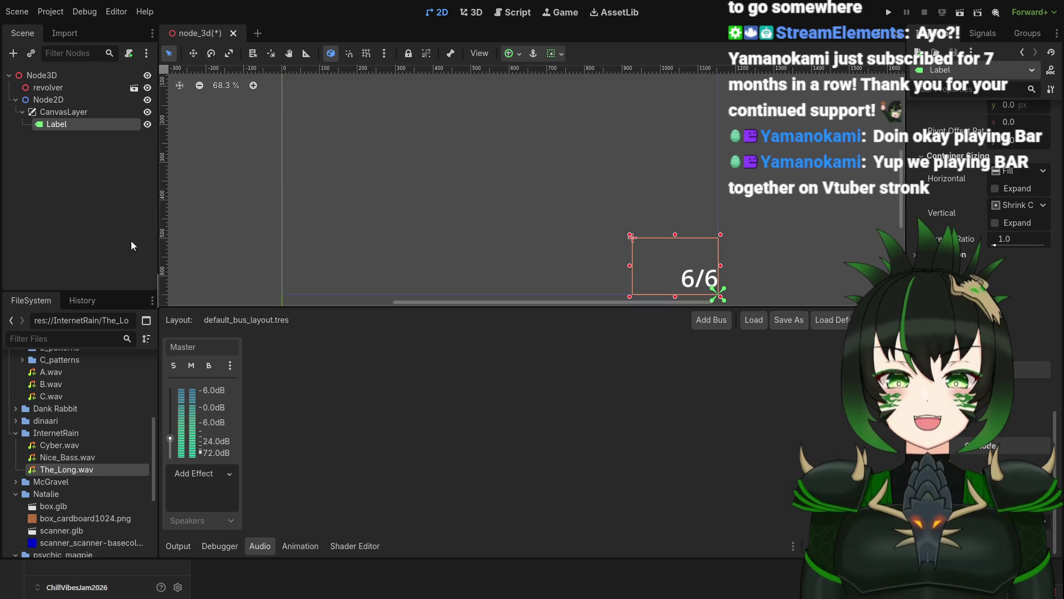
Step: Select the CanvasLayer node in the Scene dock to show its properties
{"action": "left_click", "coordinate": [67, 113]}
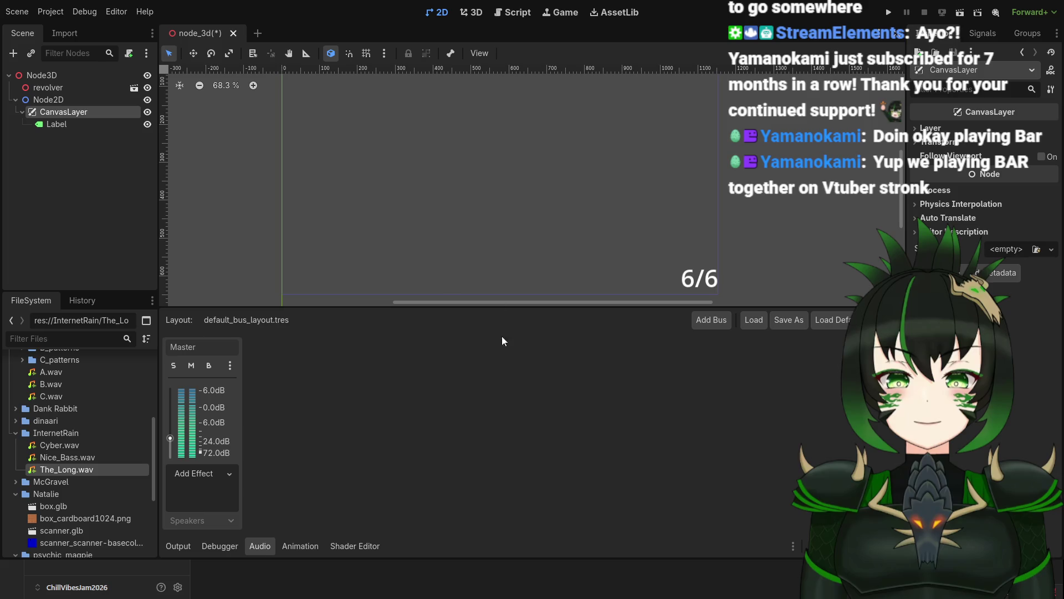
Step: Move the Label into the MarginContainer and anchor the container to Bottom Right
{"action": "left_click_drag", "start_coordinate": [66, 122], "coordinate": [78, 136]}
{"action": "scroll", "coordinate": [310, 174], "scroll_direction": "down", "scroll_amount": 8}
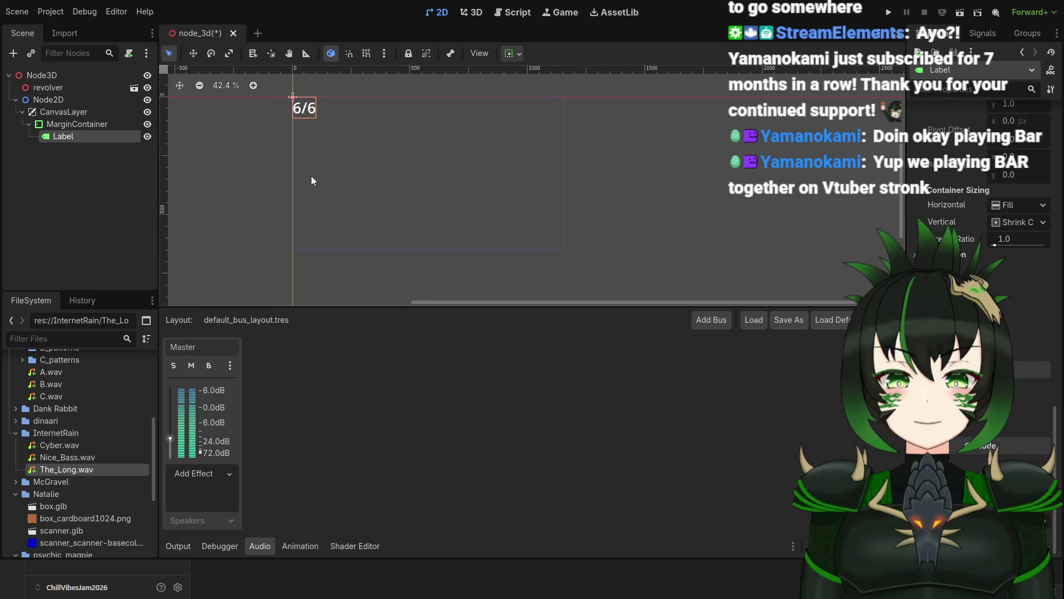
{"action": "left_click", "coordinate": [87, 123]}
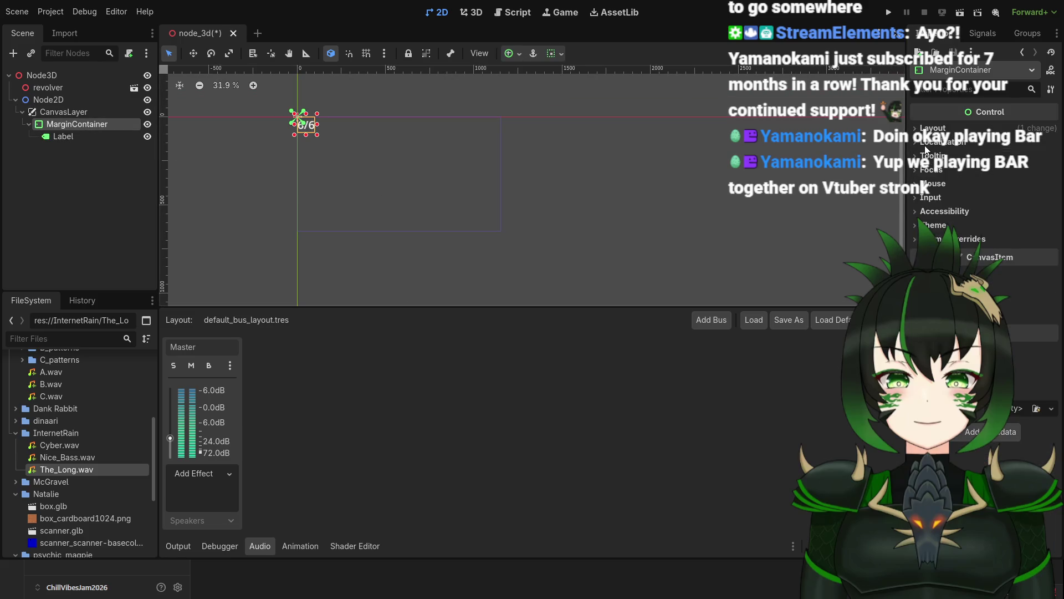
{"action": "left_click", "coordinate": [933, 128]}
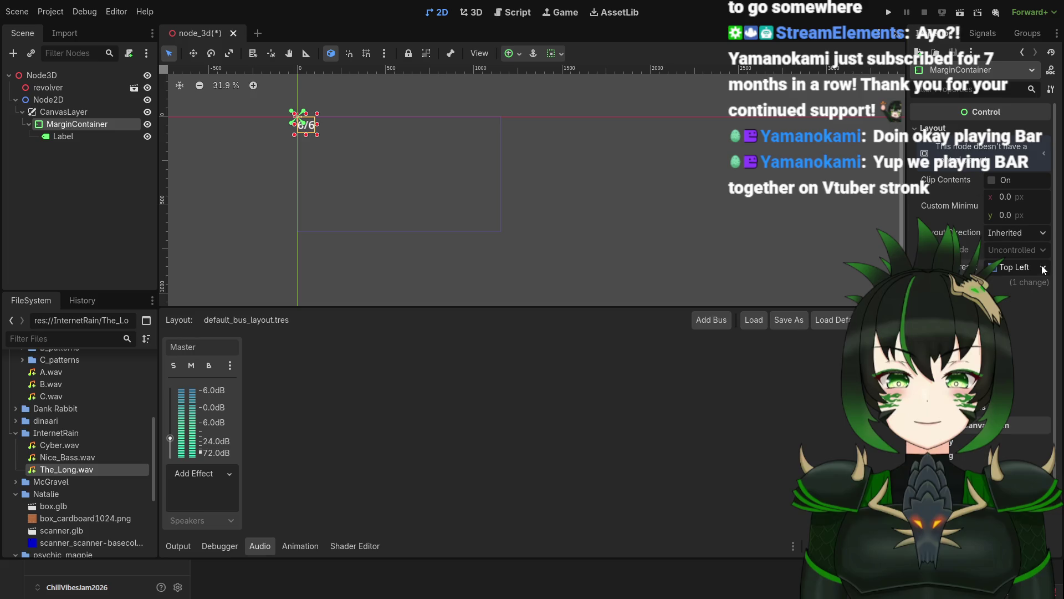
{"action": "left_click", "coordinate": [1014, 315]}
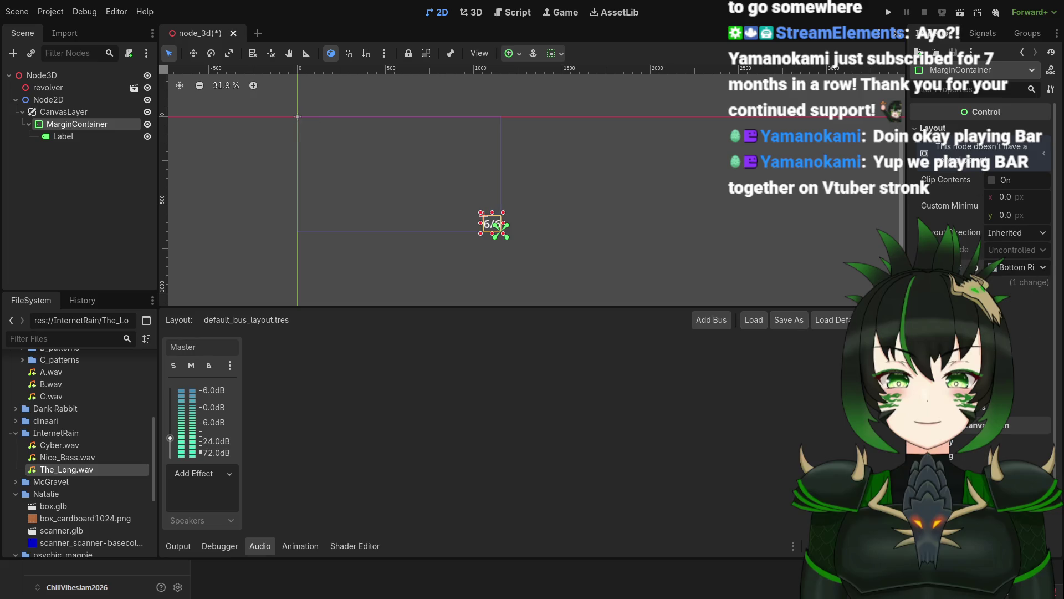
Step: Widen the 6/6 box leftward by dragging its left edge outward
{"action": "scroll", "coordinate": [499, 227], "scroll_direction": "up", "scroll_amount": 15}
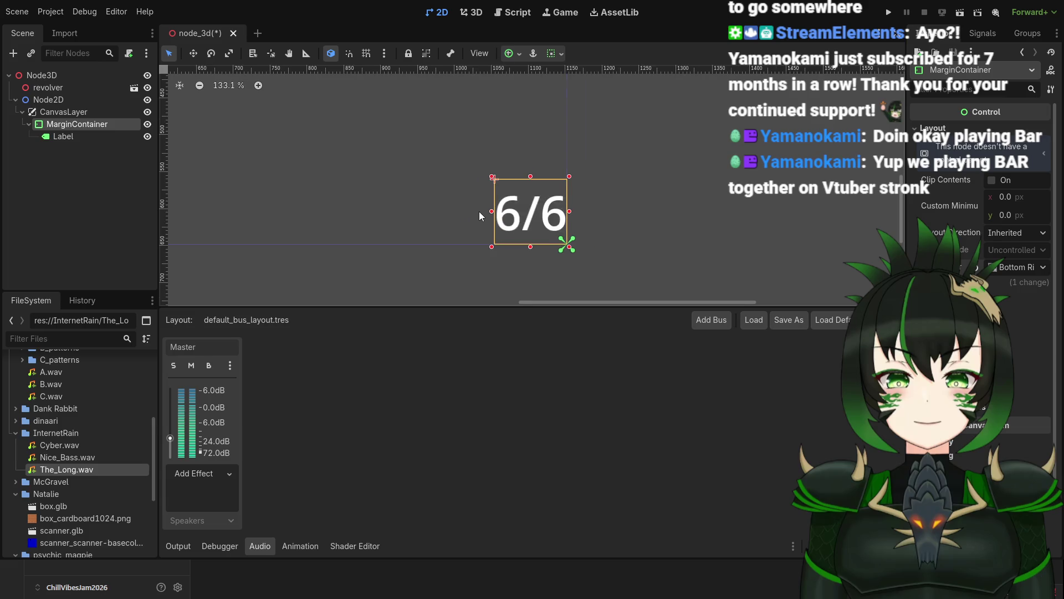
{"action": "scroll", "coordinate": [478, 212], "scroll_direction": "up", "scroll_amount": 3}
{"action": "left_click_drag", "start_coordinate": [497, 212], "coordinate": [452, 213]}
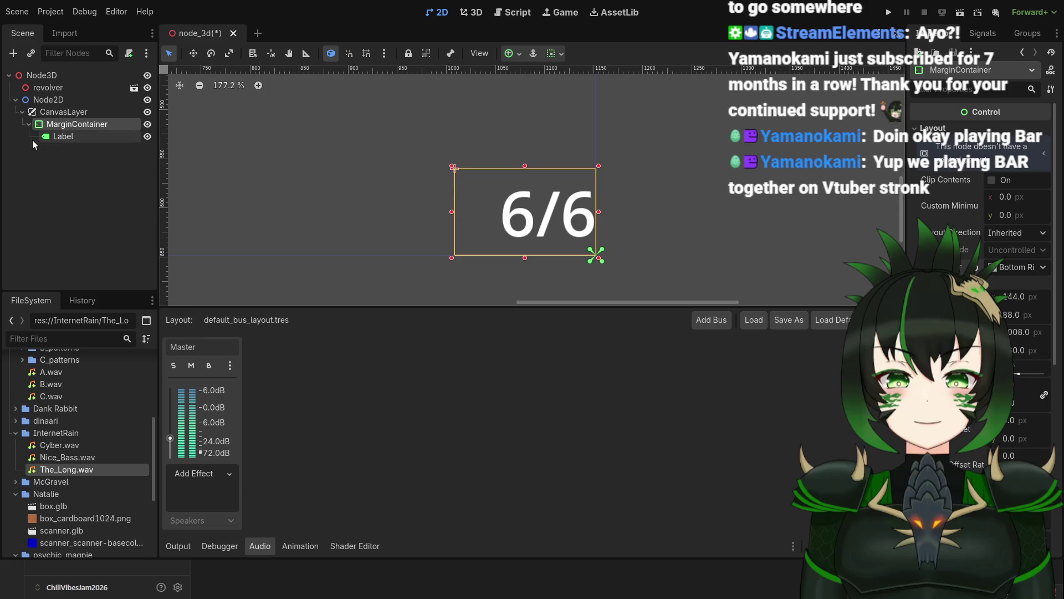
{"action": "left_click", "coordinate": [79, 137]}
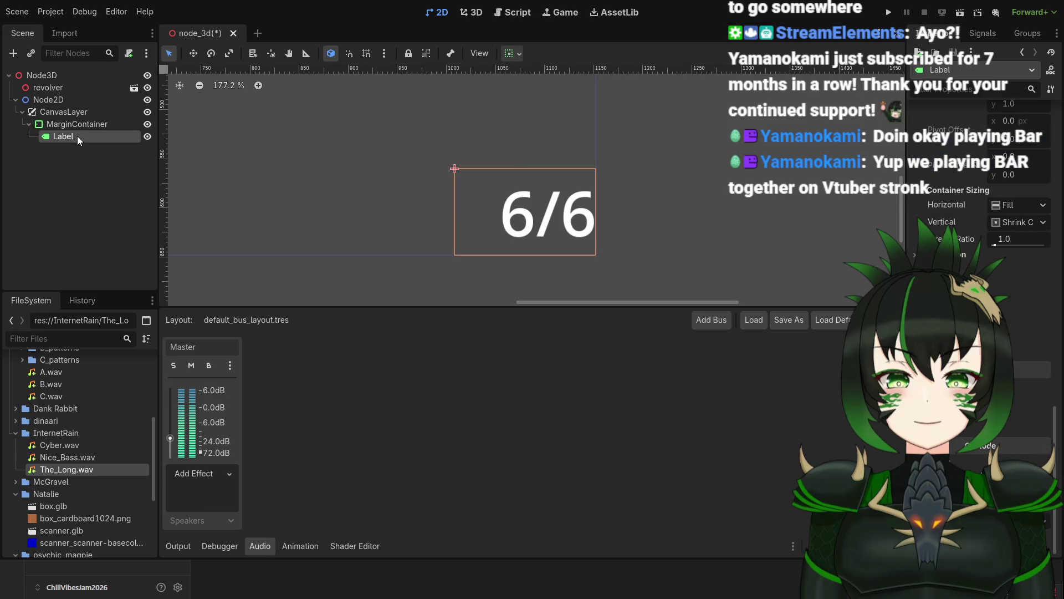
{"action": "scroll", "coordinate": [689, 233], "scroll_direction": "up", "scroll_amount": 1}
{"action": "scroll", "coordinate": [981, 221], "scroll_direction": "down", "scroll_amount": 10}
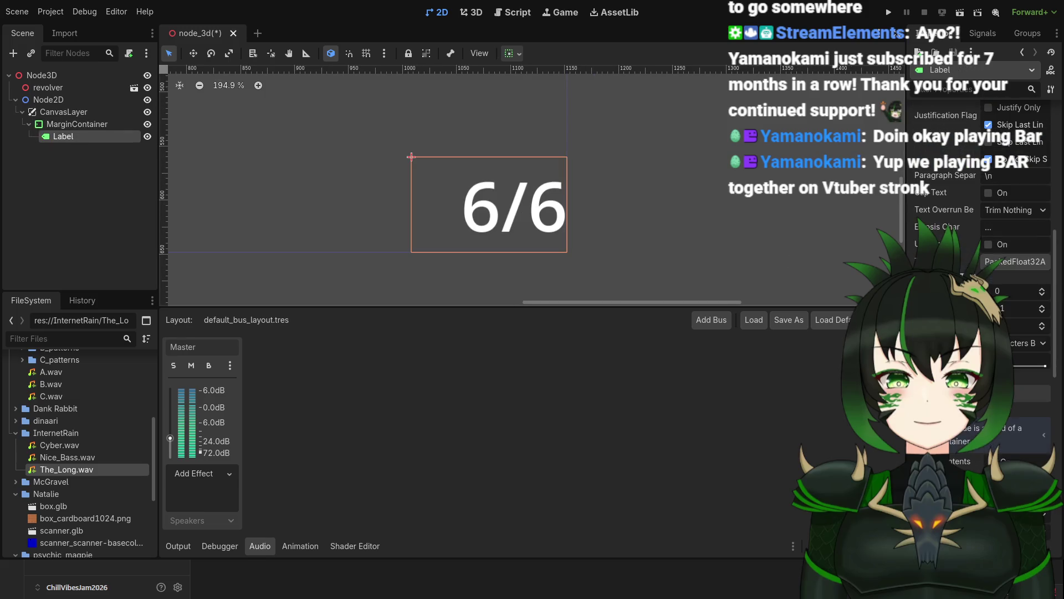
{"action": "scroll", "coordinate": [981, 221], "scroll_direction": "up", "scroll_amount": 3}
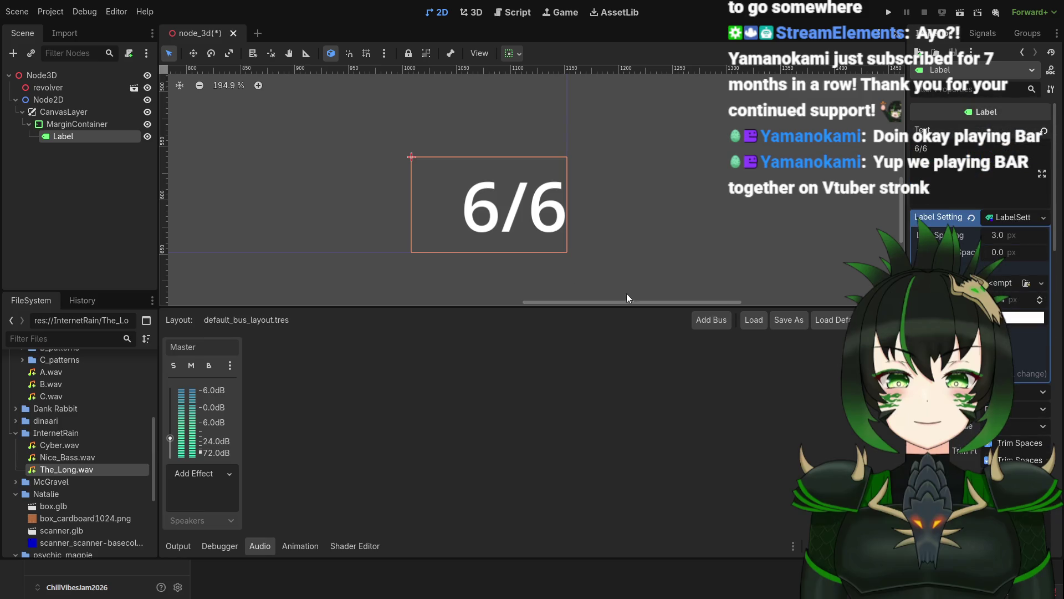
{"action": "left_click", "coordinate": [77, 124]}
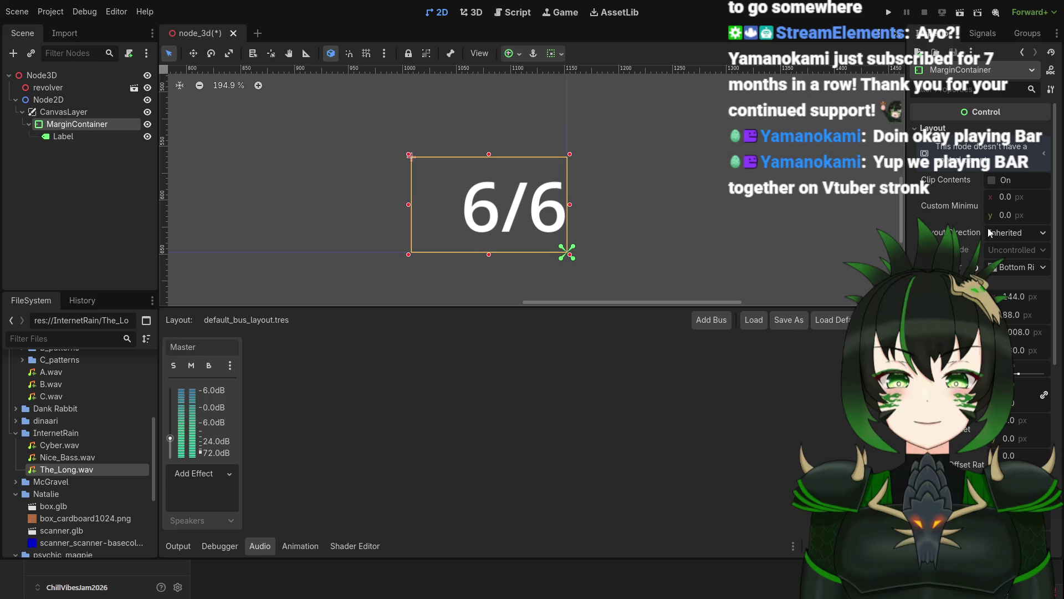
{"action": "scroll", "coordinate": [981, 249], "scroll_direction": "down", "scroll_amount": 2}
{"action": "scroll", "coordinate": [981, 250], "scroll_direction": "down", "scroll_amount": 5}
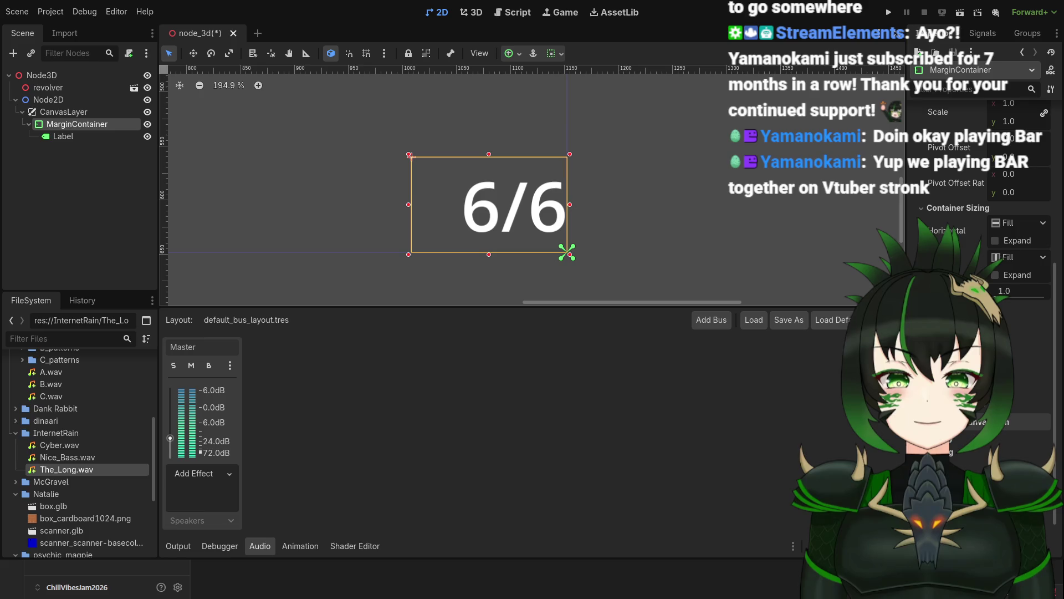
{"action": "scroll", "coordinate": [981, 223], "scroll_direction": "down", "scroll_amount": 2}
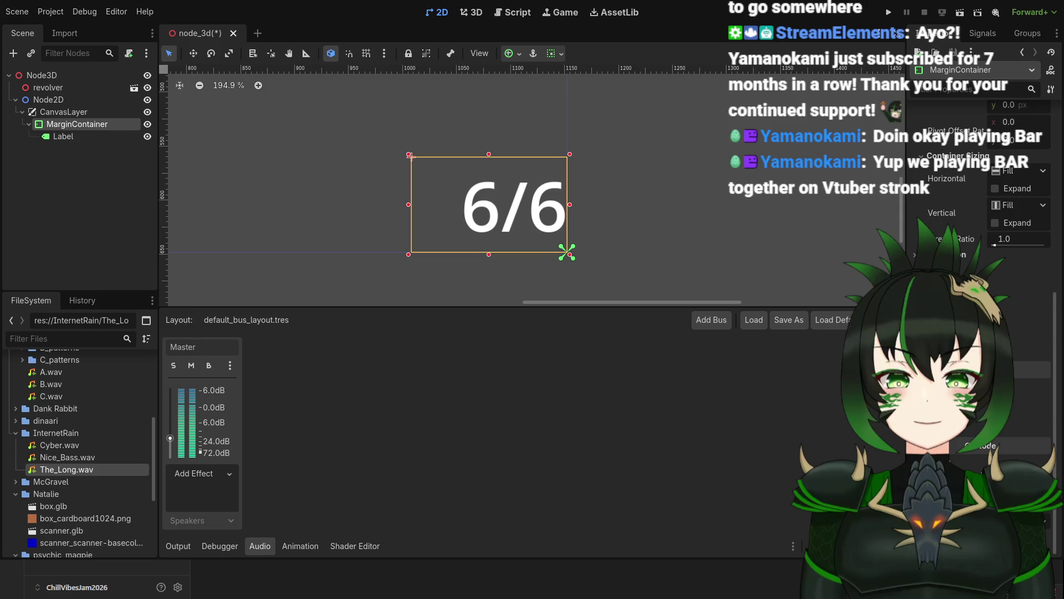
{"action": "scroll", "coordinate": [981, 222], "scroll_direction": "up", "scroll_amount": 3}
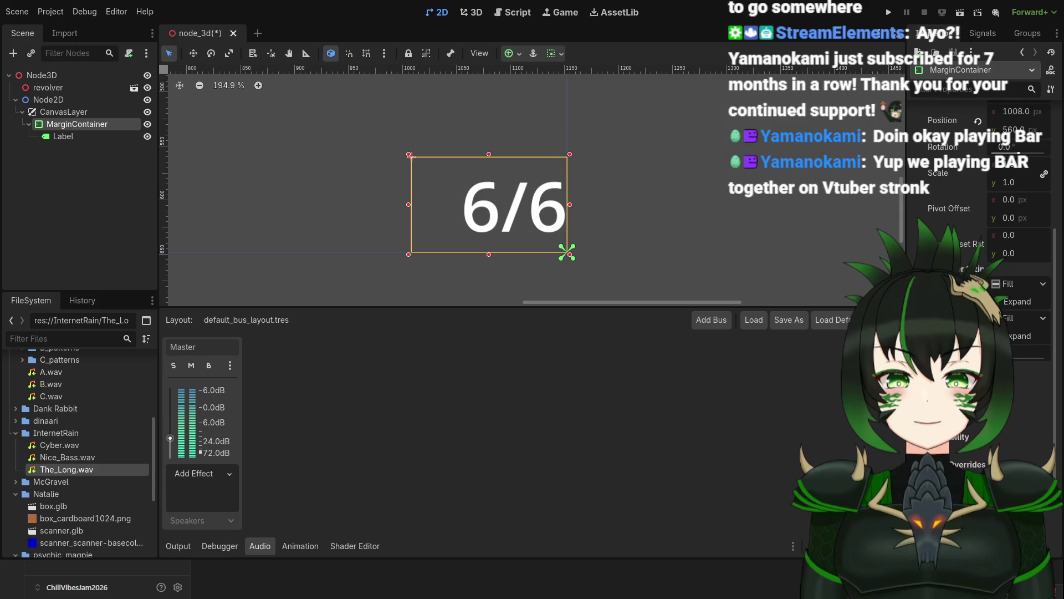
{"action": "scroll", "coordinate": [964, 433], "scroll_direction": "down", "scroll_amount": 5}
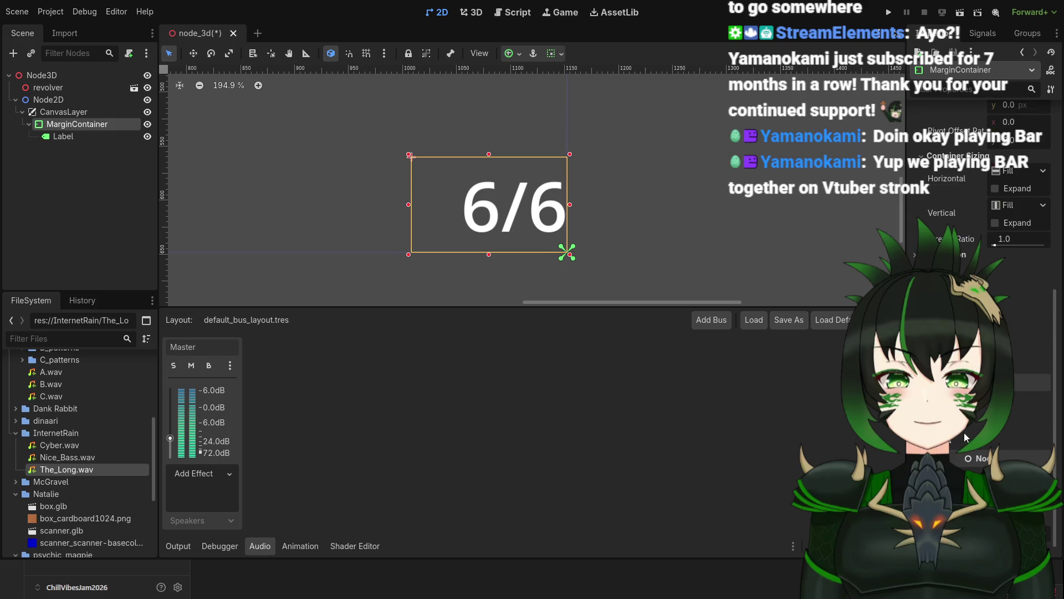
{"action": "left_click", "coordinate": [969, 382]}
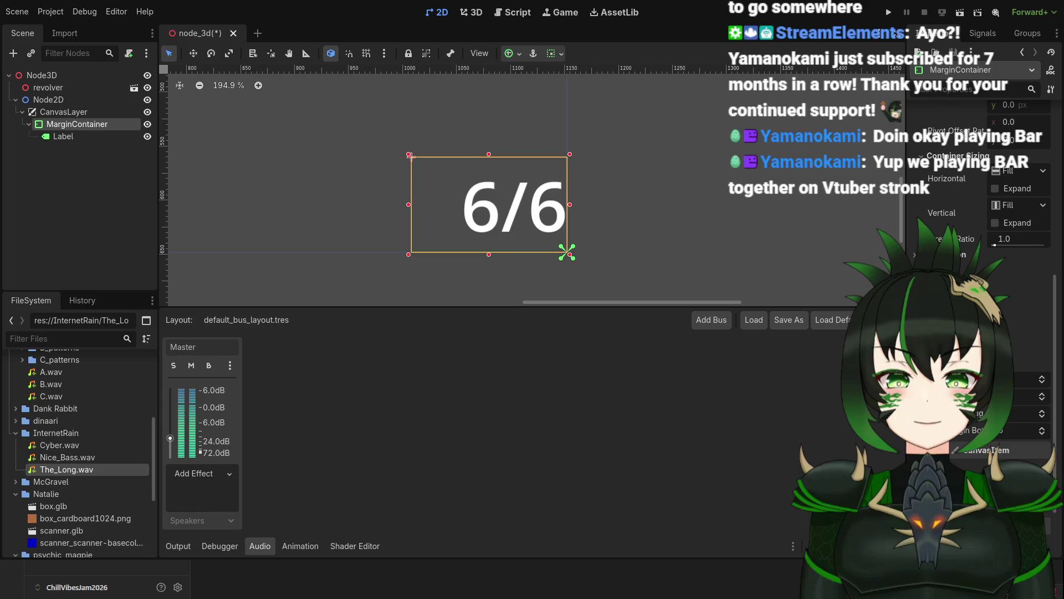
{"action": "scroll", "coordinate": [981, 277], "scroll_direction": "up", "scroll_amount": 8}
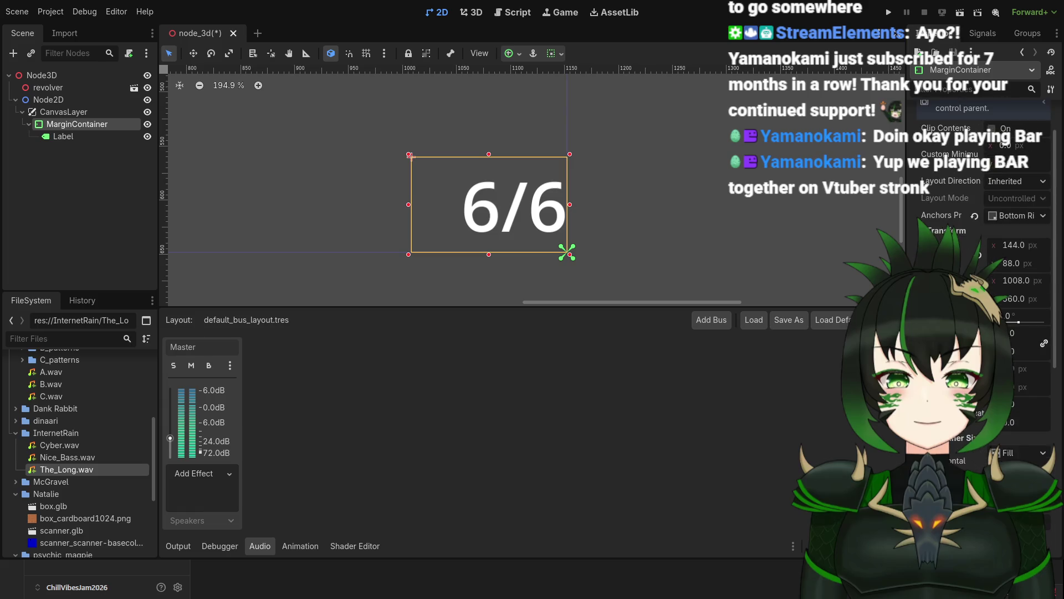
Step: Set the Label's Horizontal and Vertical Alignment to Center for the 6/6 text
{"action": "left_click", "coordinate": [70, 139]}
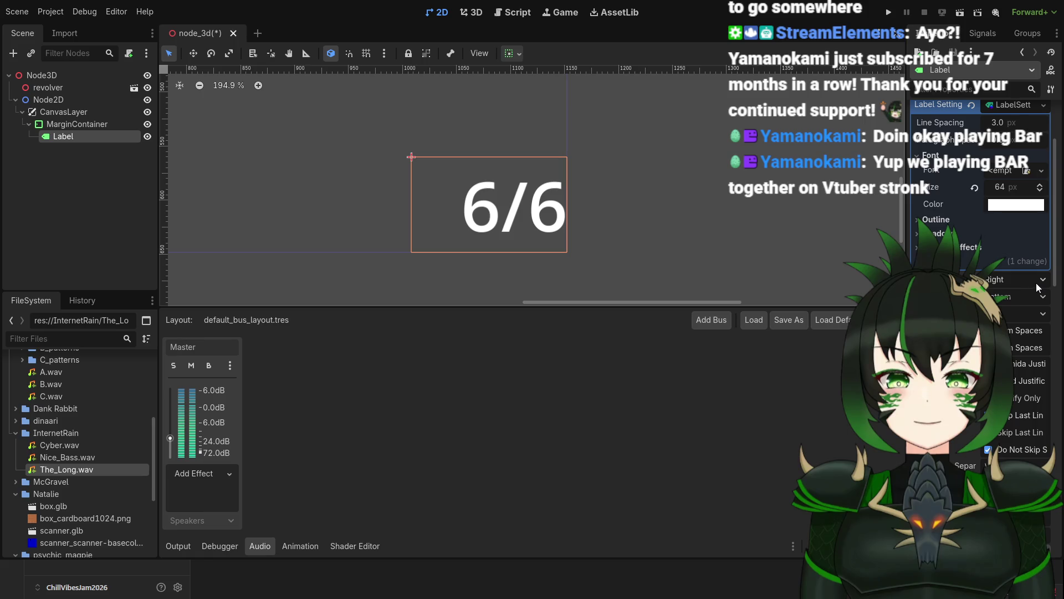
{"action": "left_click", "coordinate": [1012, 308]}
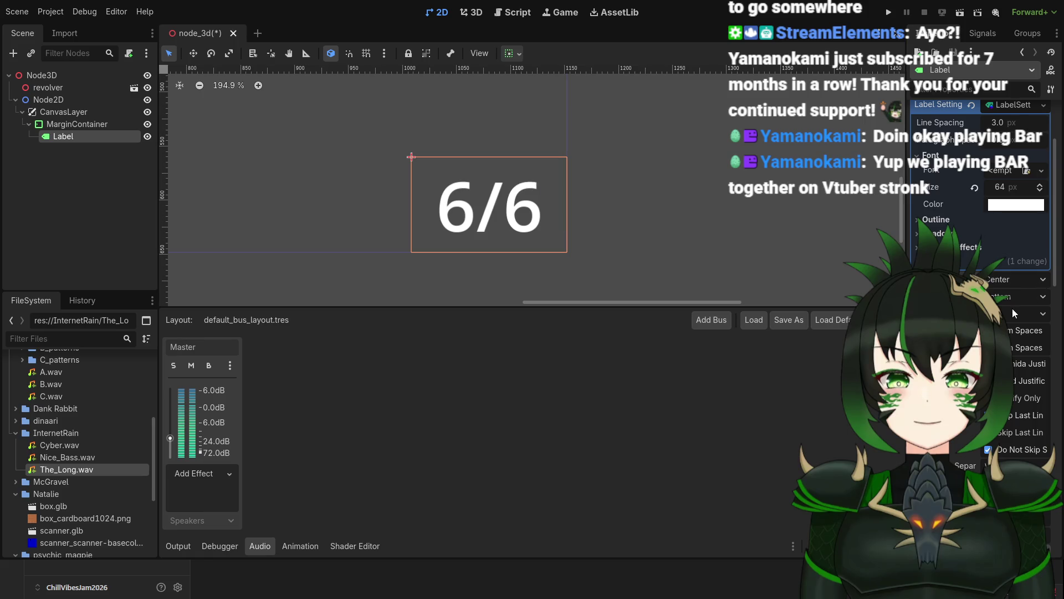
{"action": "left_click", "coordinate": [1027, 297]}
{"action": "left_click", "coordinate": [1017, 331]}
{"action": "scroll", "coordinate": [548, 258], "scroll_direction": "down", "scroll_amount": 8}
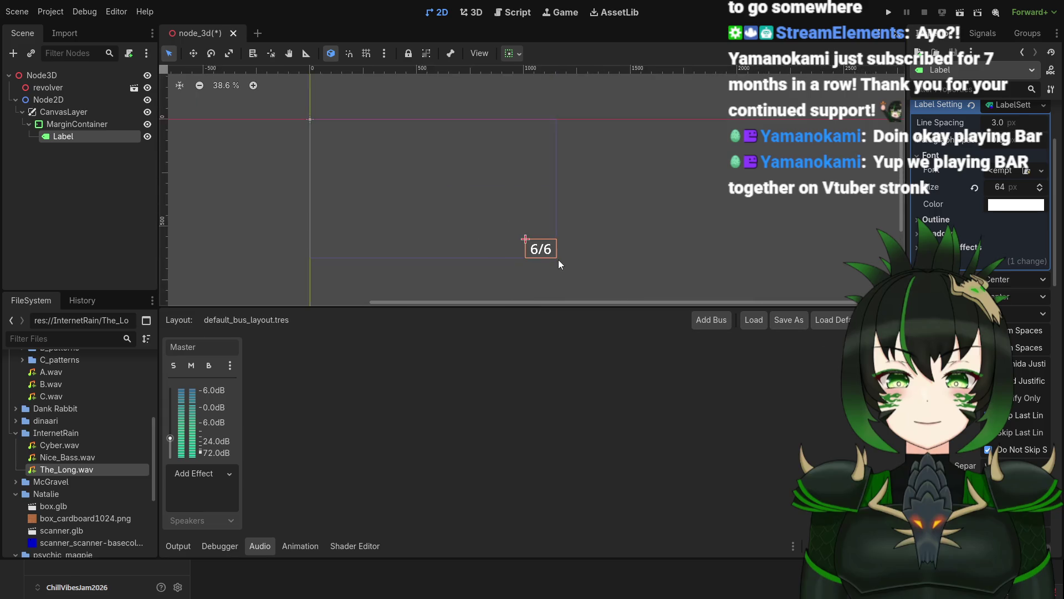
{"action": "scroll", "coordinate": [562, 258], "scroll_direction": "up", "scroll_amount": 9}
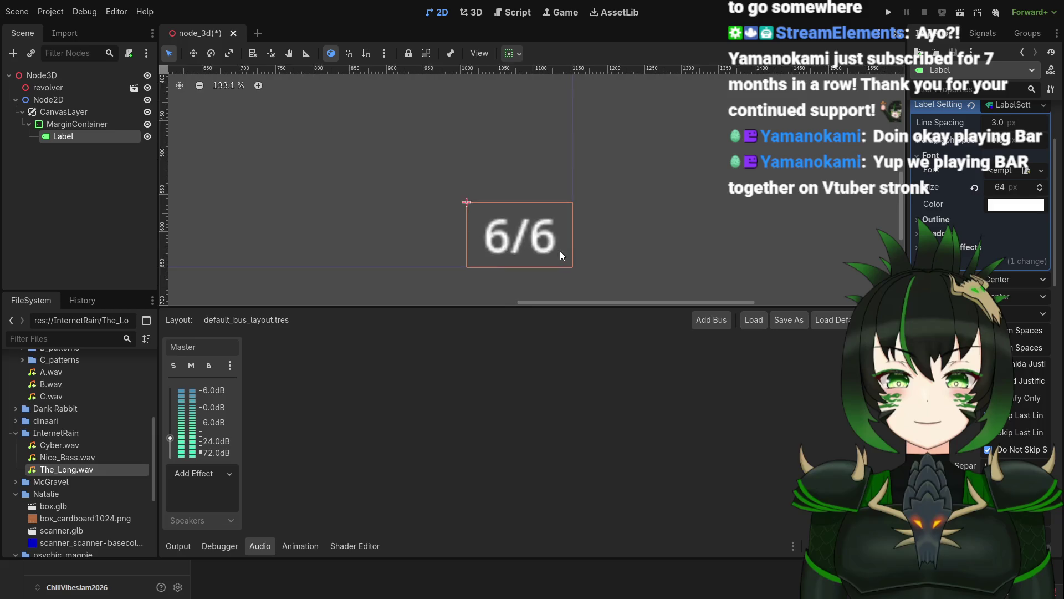
{"action": "scroll", "coordinate": [551, 256], "scroll_direction": "down", "scroll_amount": 12}
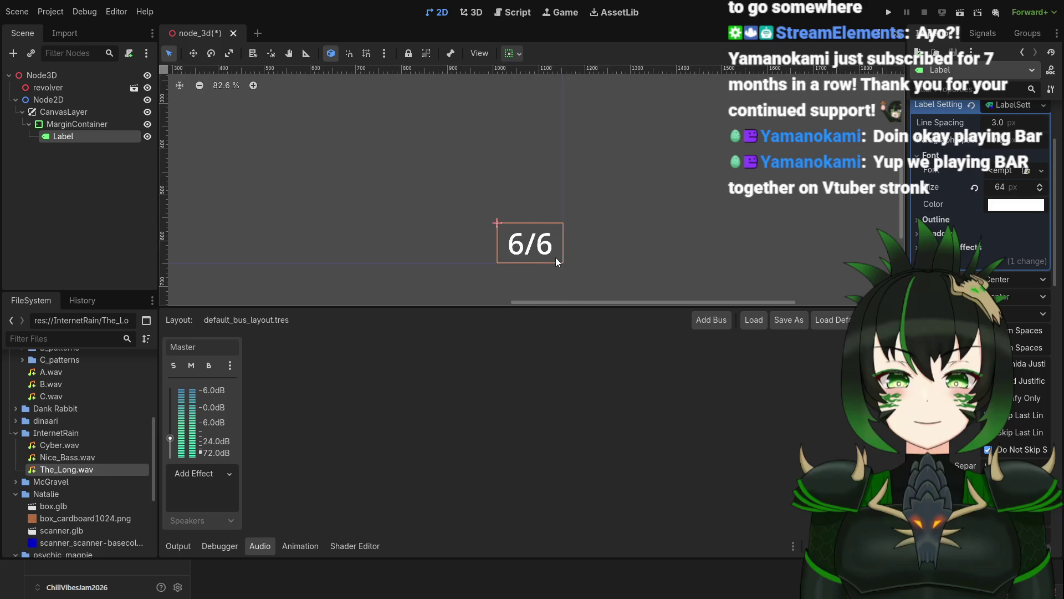
{"action": "scroll", "coordinate": [565, 259], "scroll_direction": "up", "scroll_amount": 8}
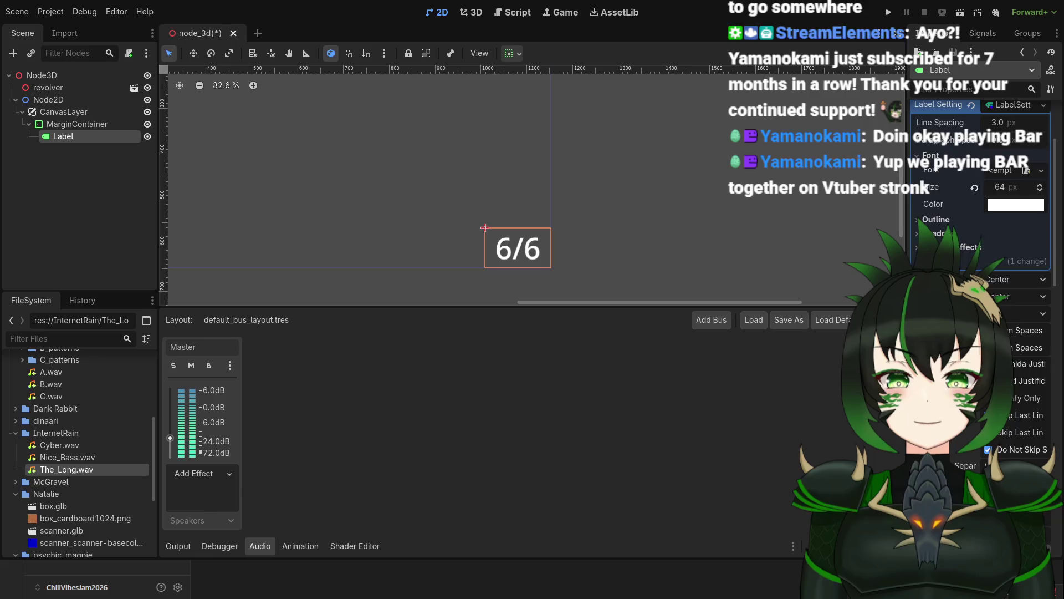
Step: Set the Label's vertical Container Sizing to Fill, then select the CanvasLayer node
{"action": "scroll", "coordinate": [981, 222], "scroll_direction": "down", "scroll_amount": 5}
{"action": "scroll", "coordinate": [980, 222], "scroll_direction": "down", "scroll_amount": 3}
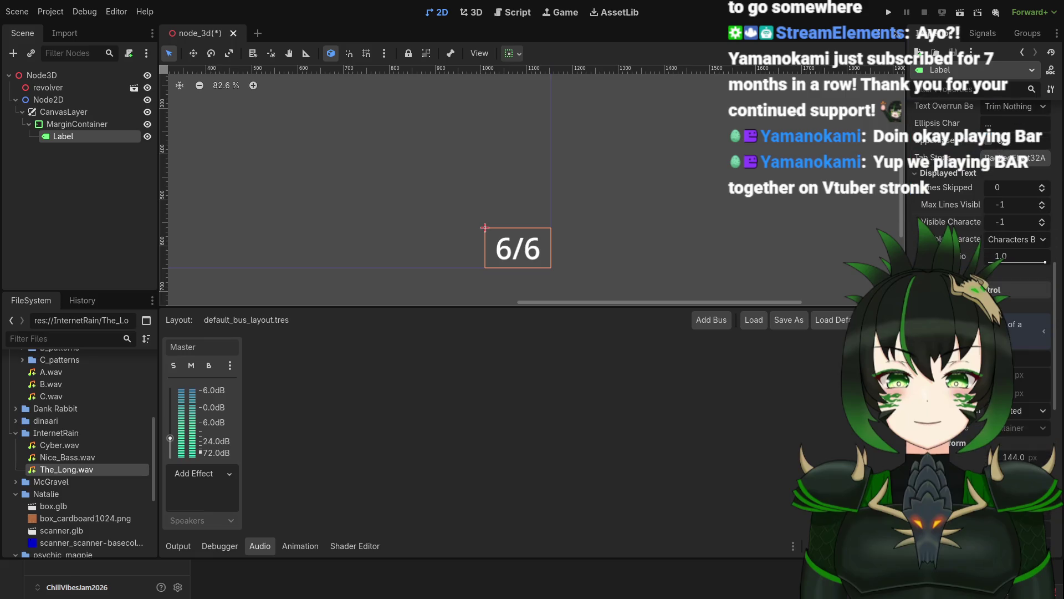
{"action": "scroll", "coordinate": [1020, 294], "scroll_direction": "down", "scroll_amount": 10}
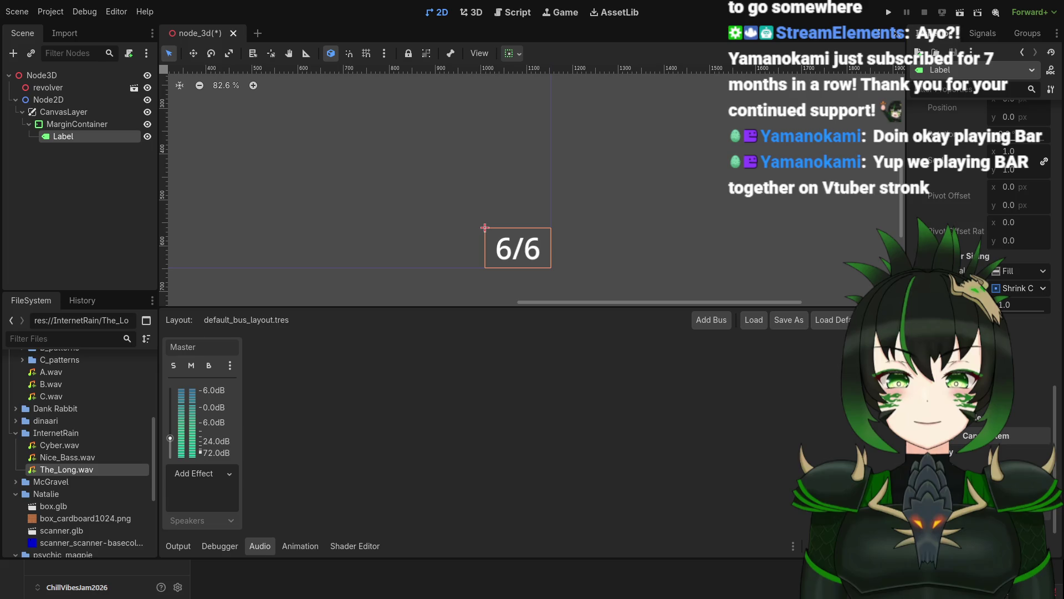
{"action": "left_click", "coordinate": [1020, 302]}
{"action": "scroll", "coordinate": [592, 252], "scroll_direction": "down", "scroll_amount": 5}
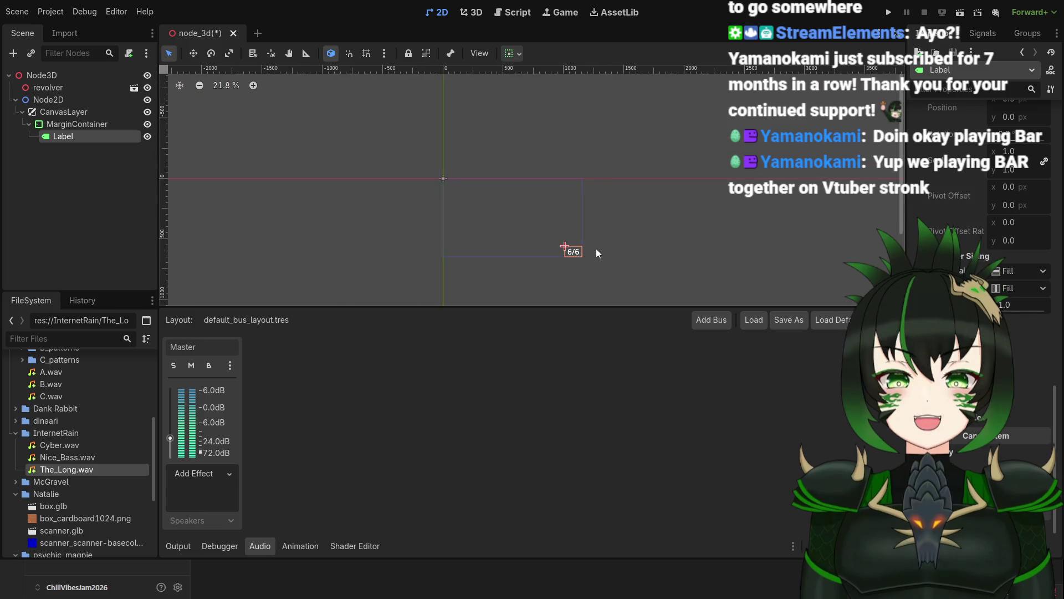
{"action": "scroll", "coordinate": [536, 243], "scroll_direction": "up", "scroll_amount": 3}
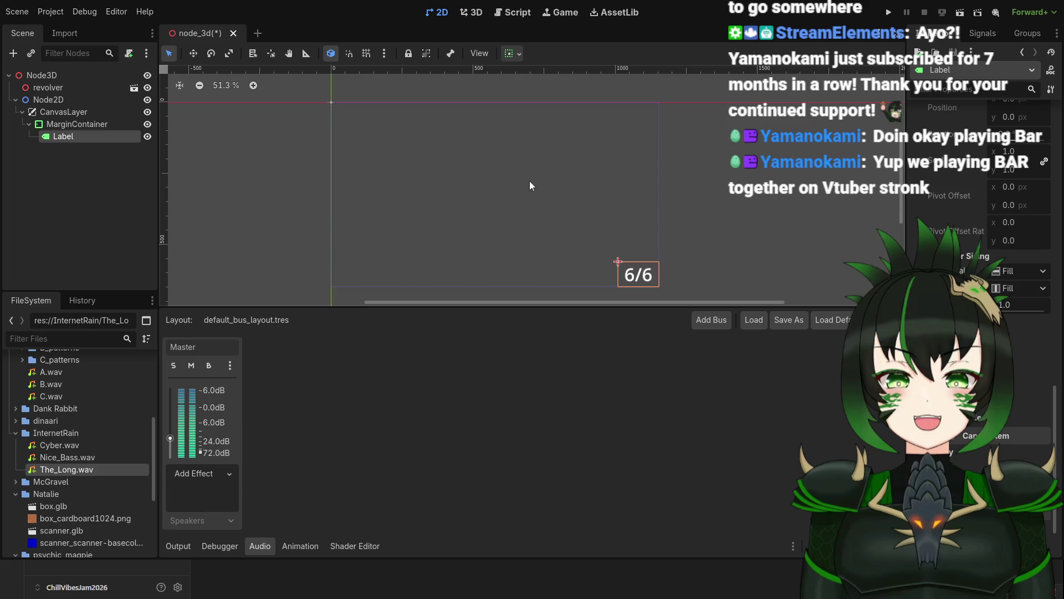
{"action": "left_click", "coordinate": [76, 113]}
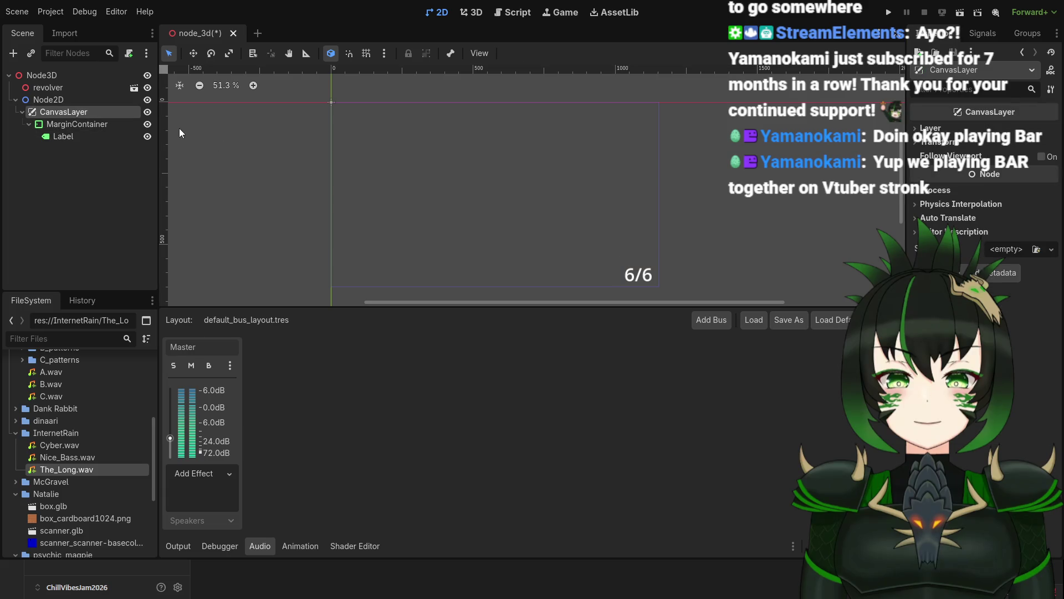